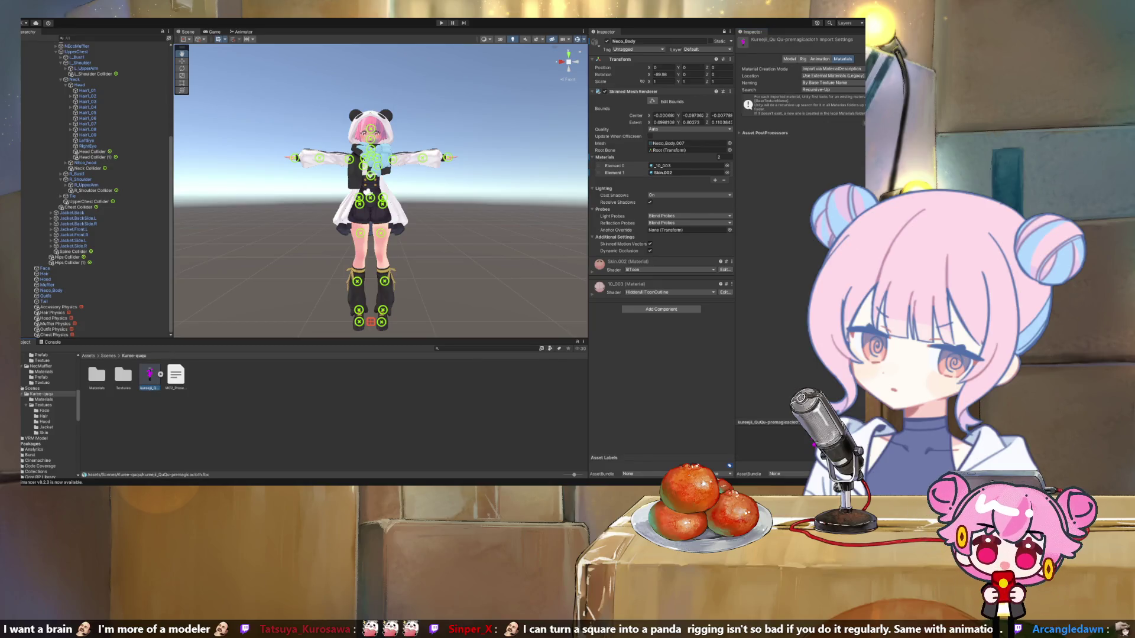
Step: Select the kureeji_QuQu-premagicacloth (1) avatar root and open its Skin.002 material's lilToon settings
scroll(95, 284, up, 10)
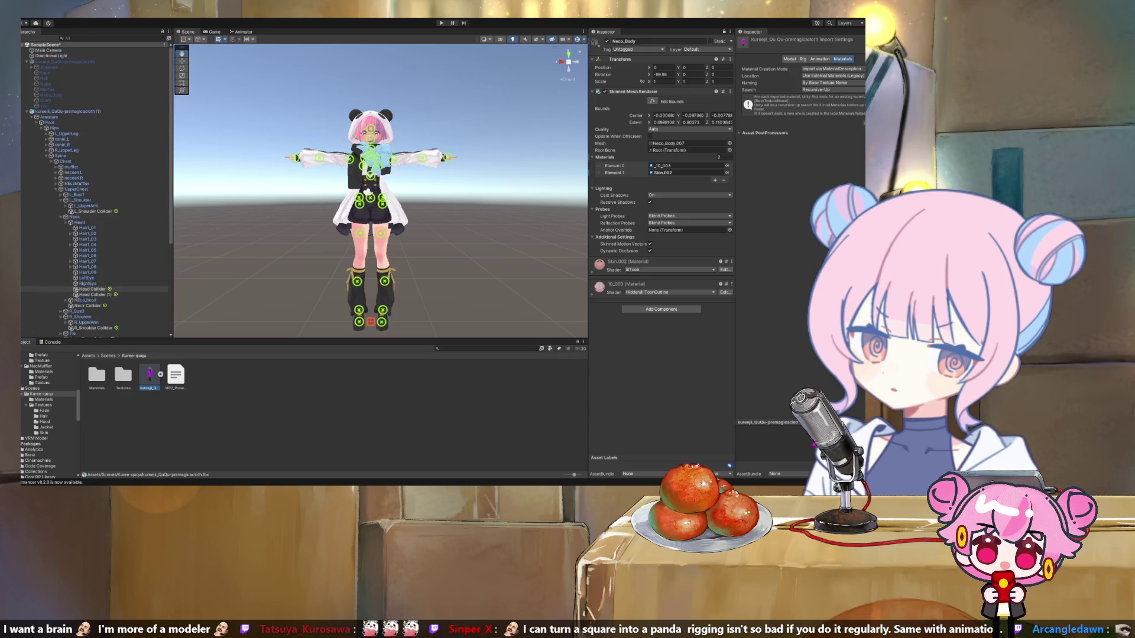
click(65, 111)
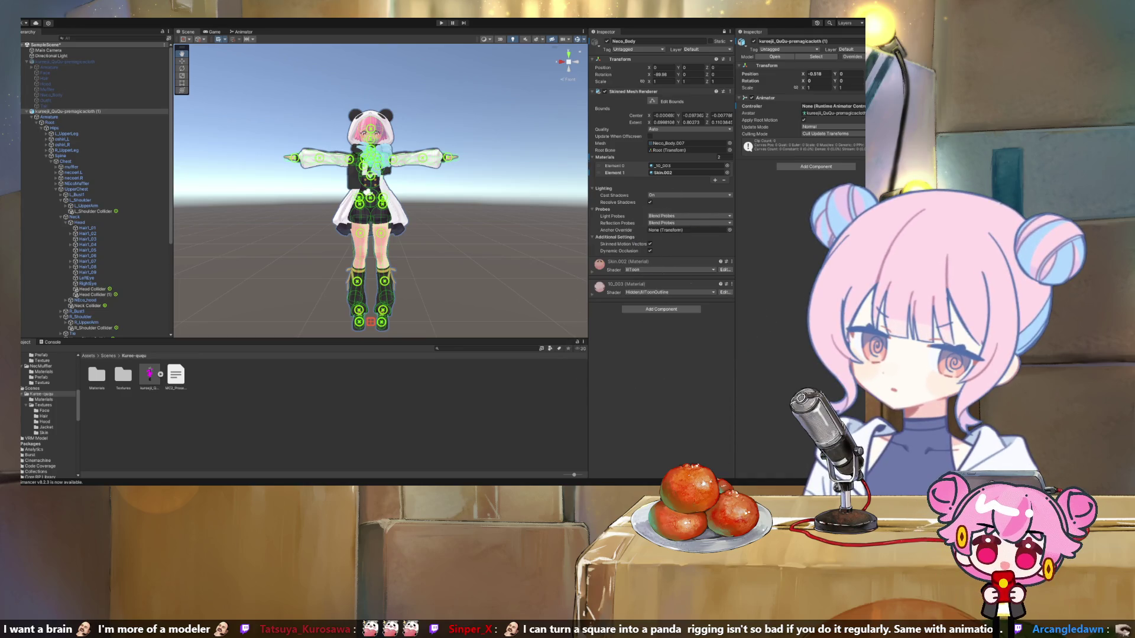
click(662, 173)
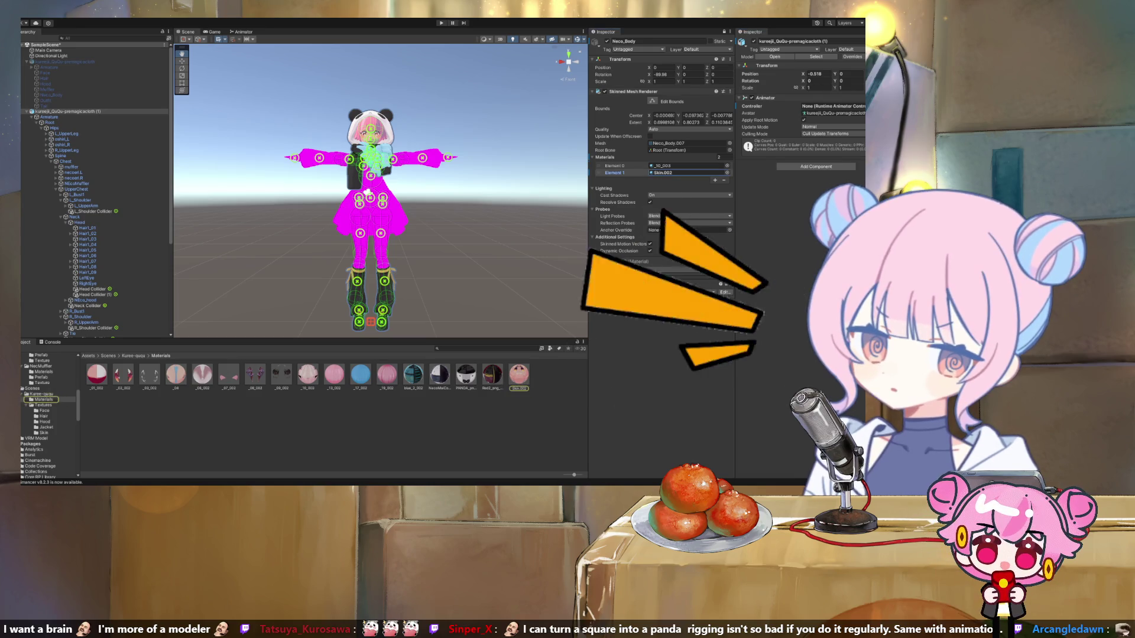
double_click(661, 172)
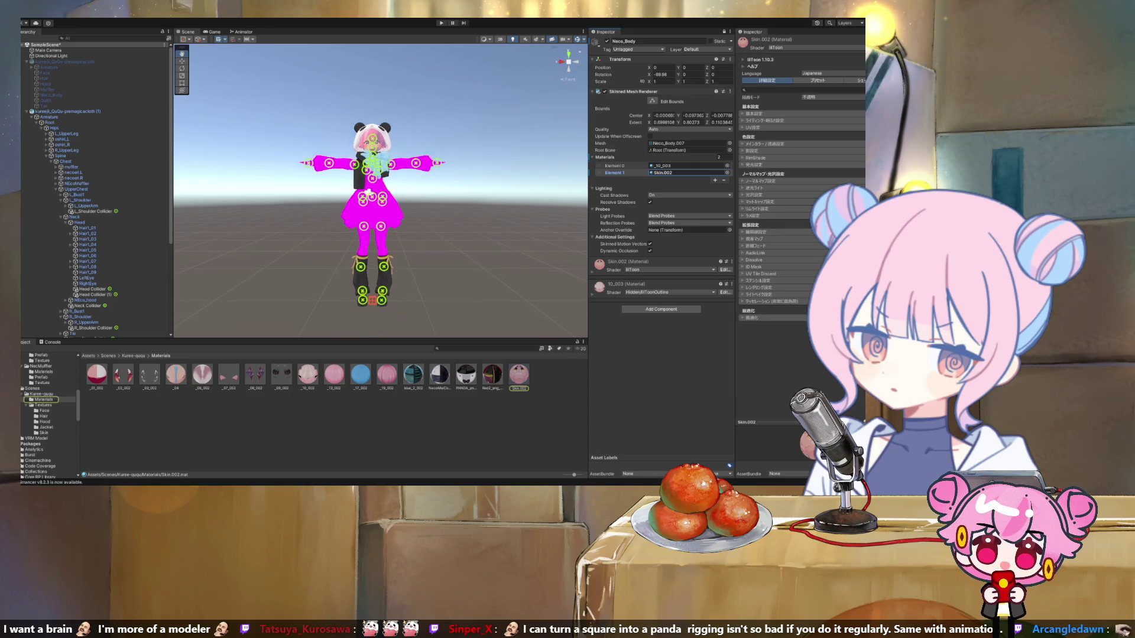
scroll(94, 189, down, 5)
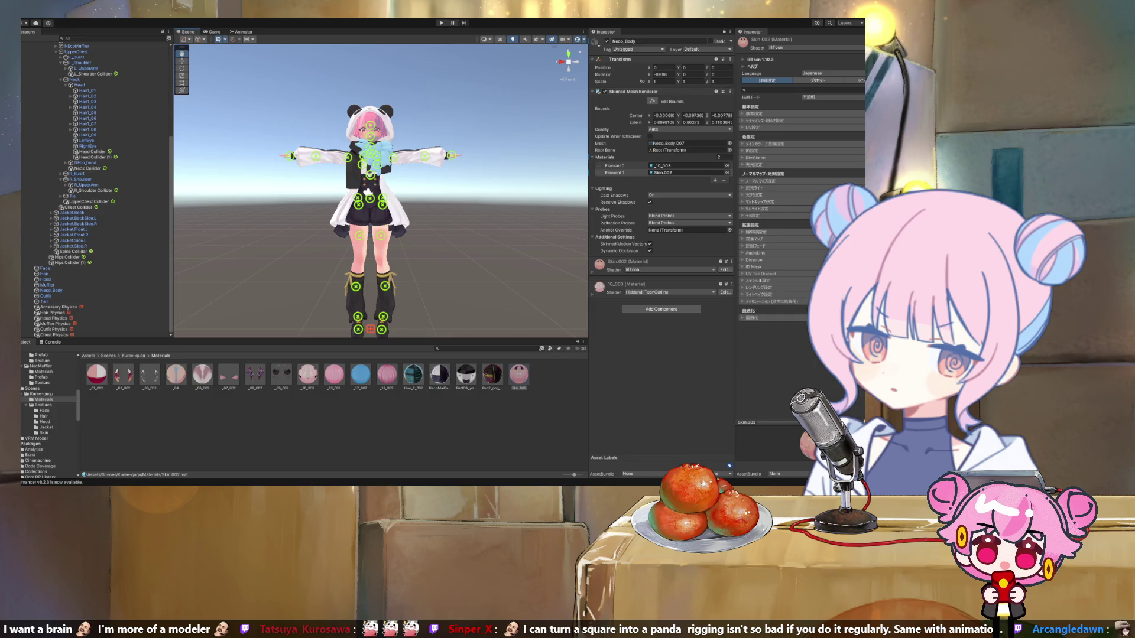
click(369, 195)
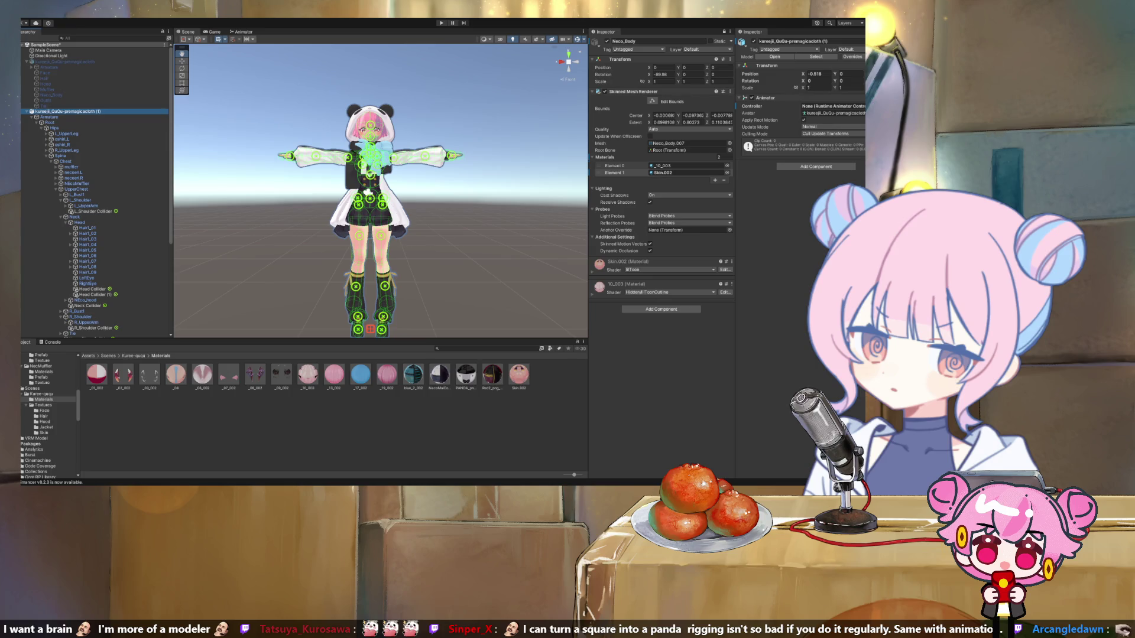
scroll(118, 189, down, 5)
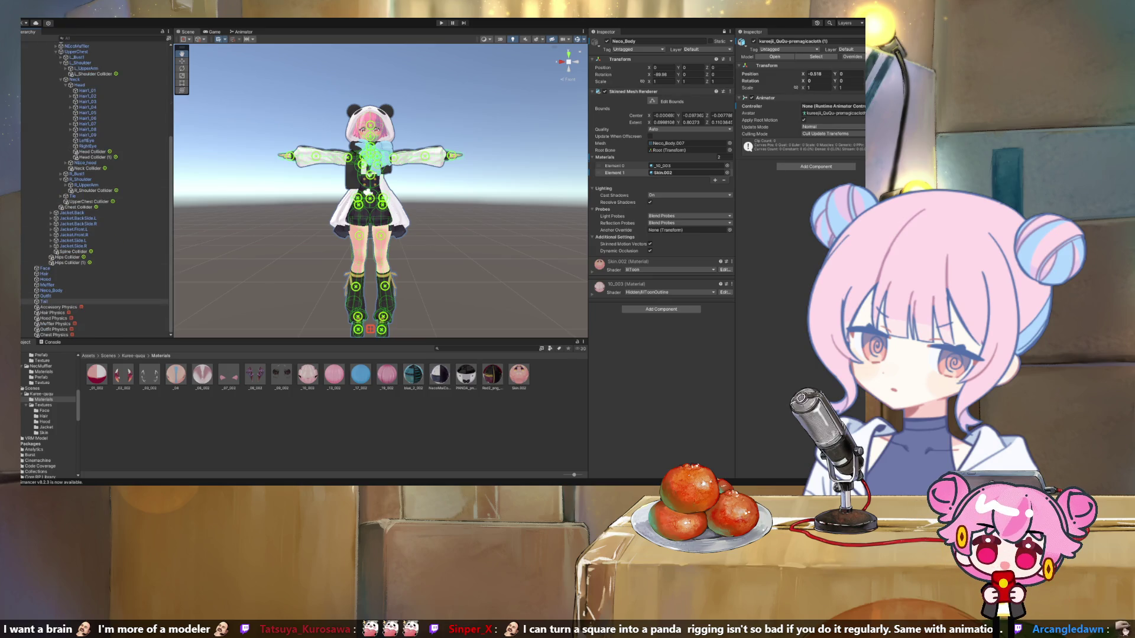
Step: Check the avatar's Tail, Outfit, Muffler and Hood parts in the Hierarchy
click(44, 301)
click(45, 296)
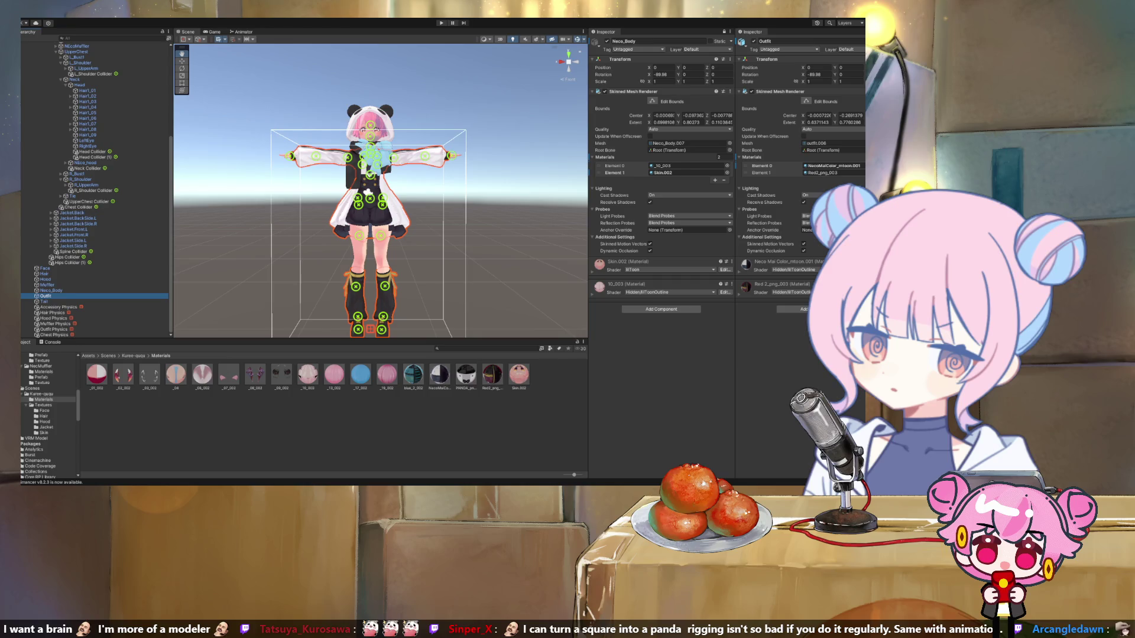
key(Up)
key(Up)
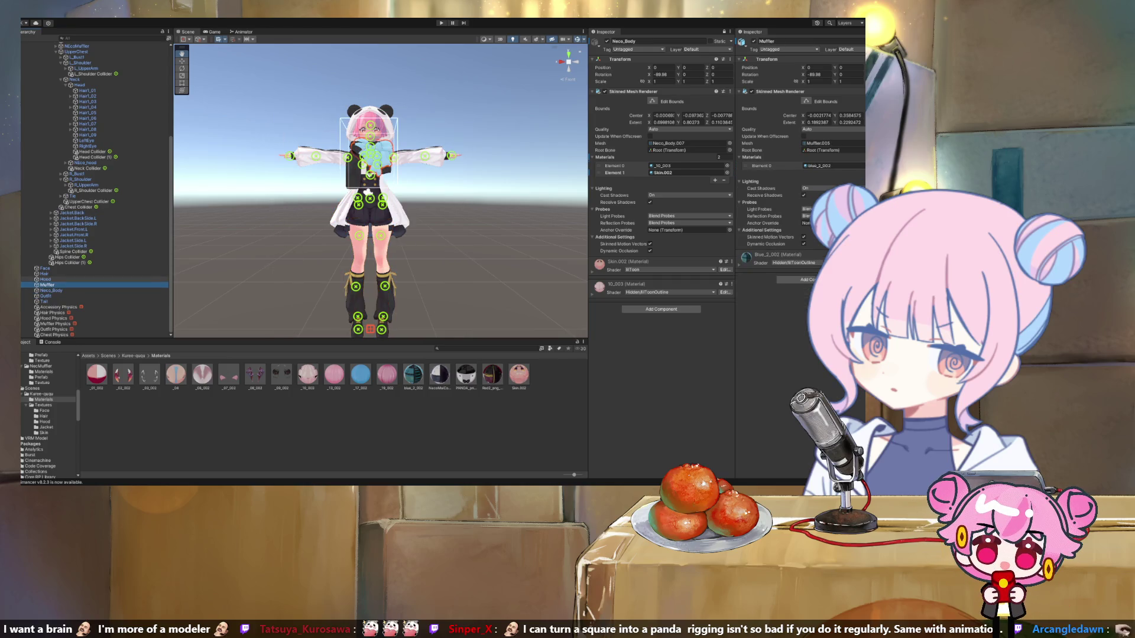
key(Up)
key(Up)
key(Up)
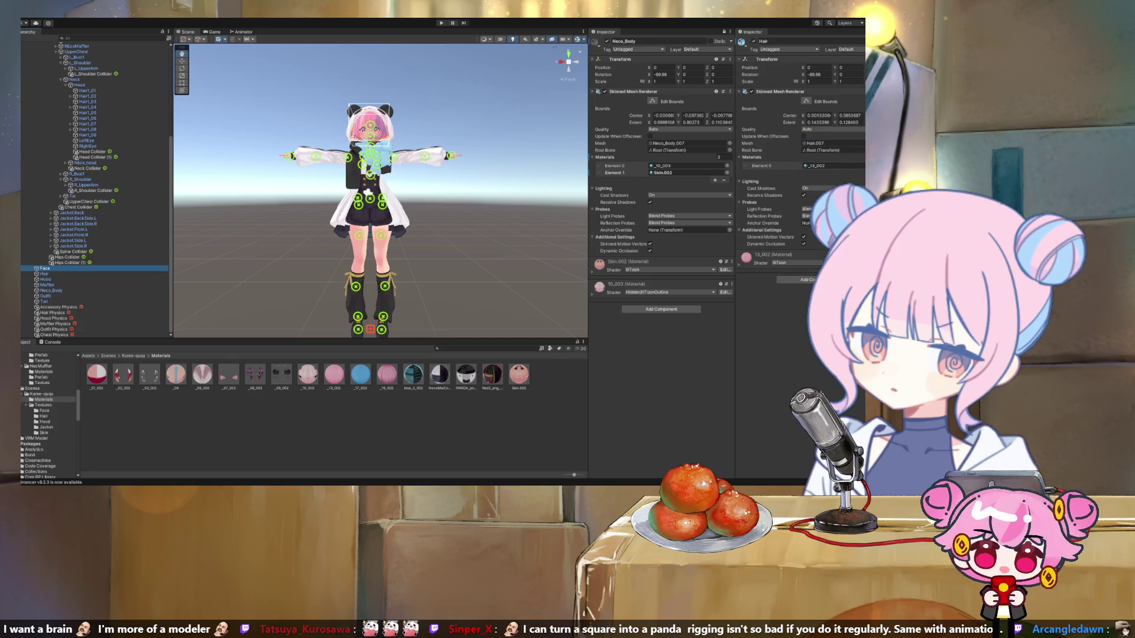
Step: Collapse the avatar root's children and show the Kuree-ququ folder contents
scroll(94, 189, up, 5)
click(66, 111)
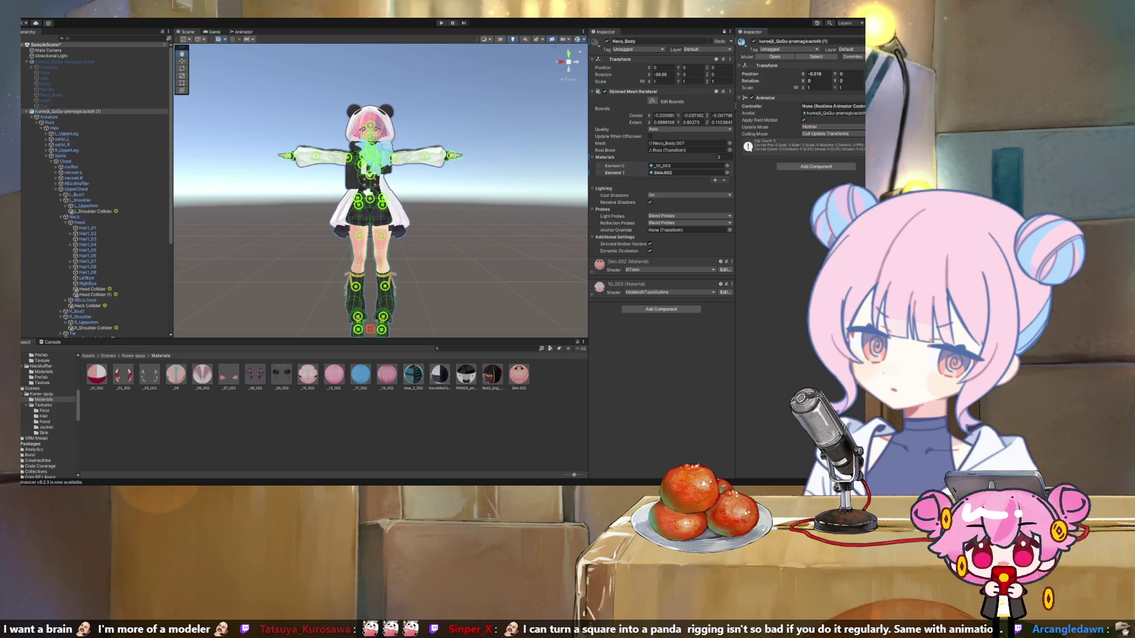
click(67, 111)
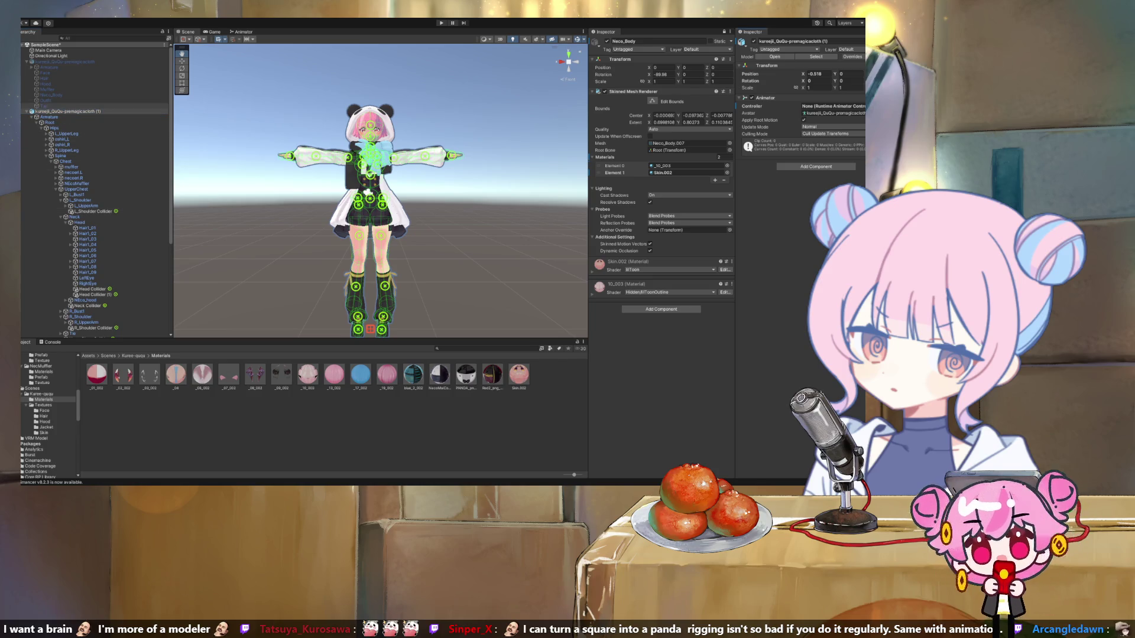
key(Left)
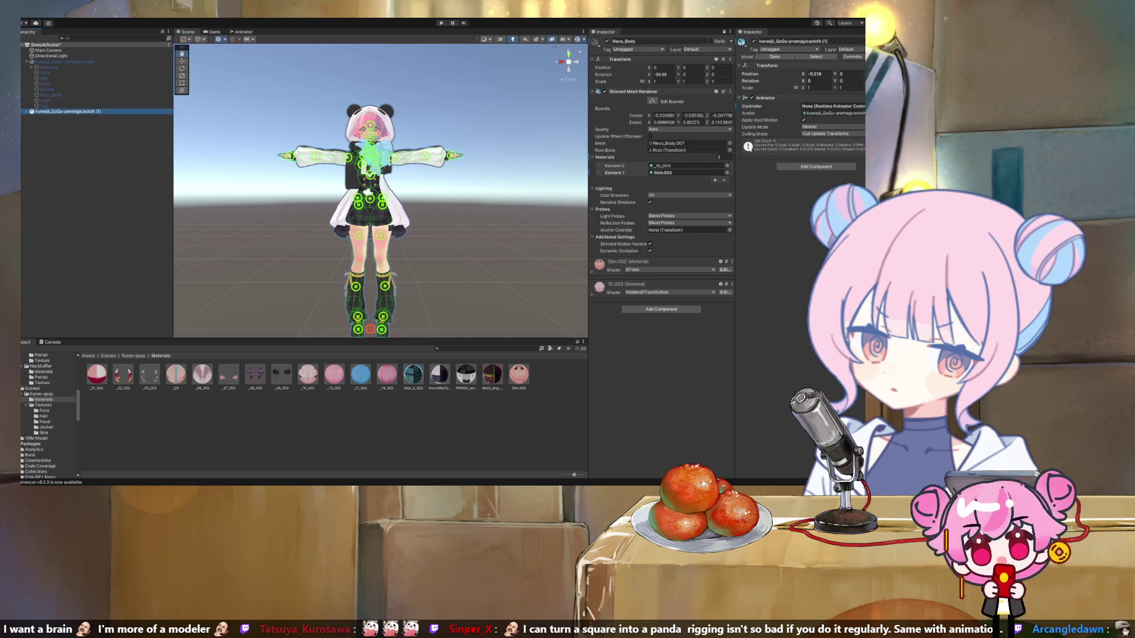
click(41, 393)
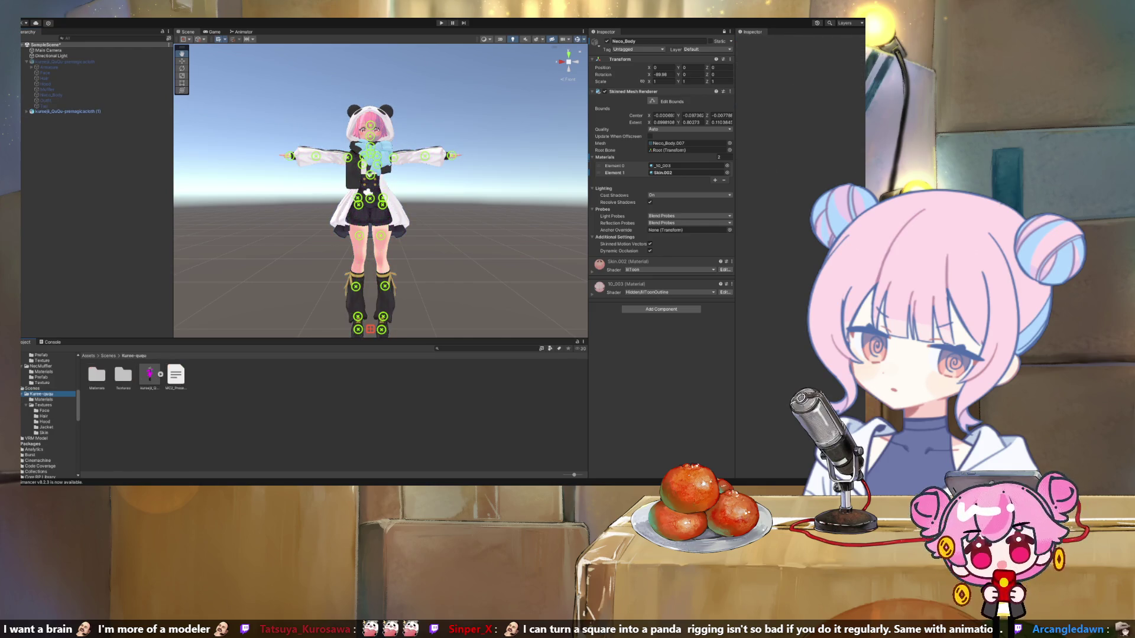
Step: Set the avatar model's material search to Local Materials Folder, keeping By Base Texture Name naming
click(150, 375)
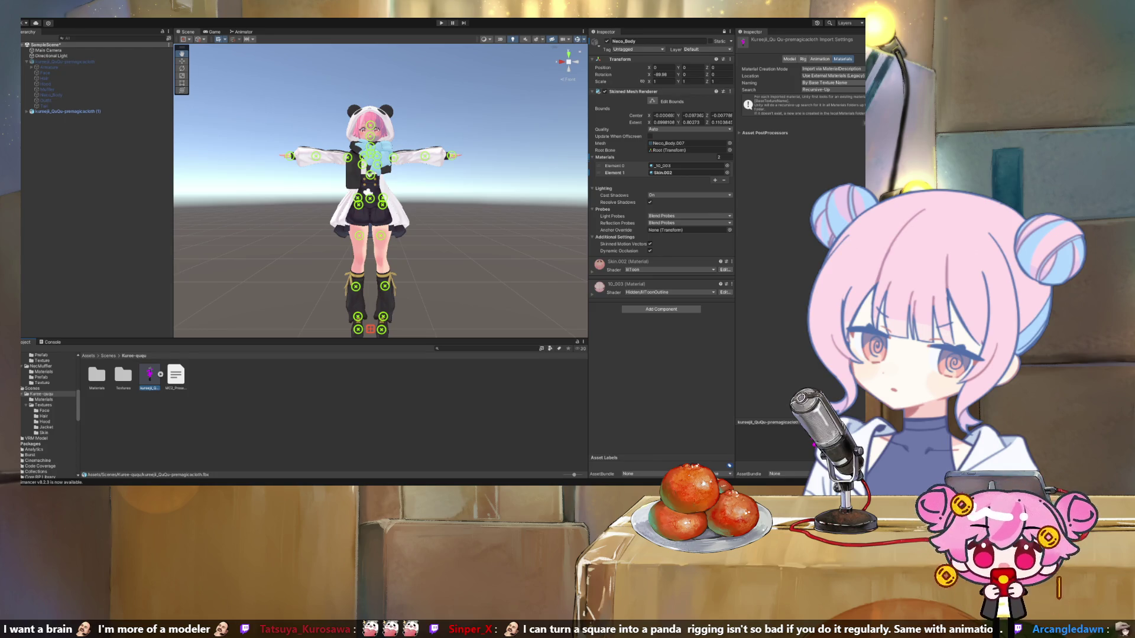
click(832, 82)
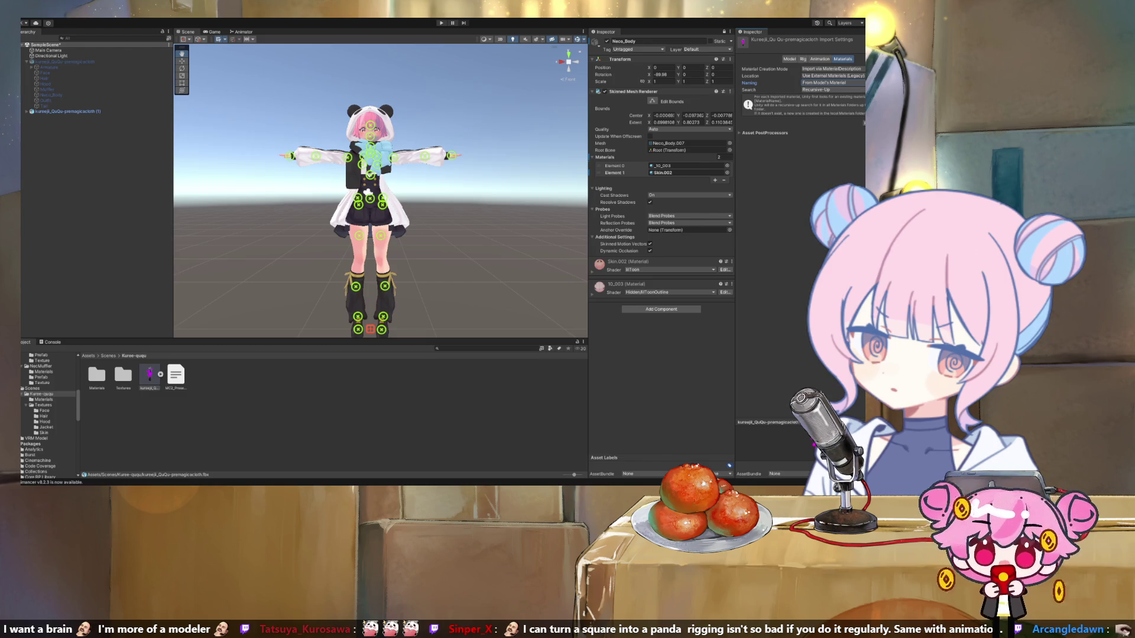
click(832, 89)
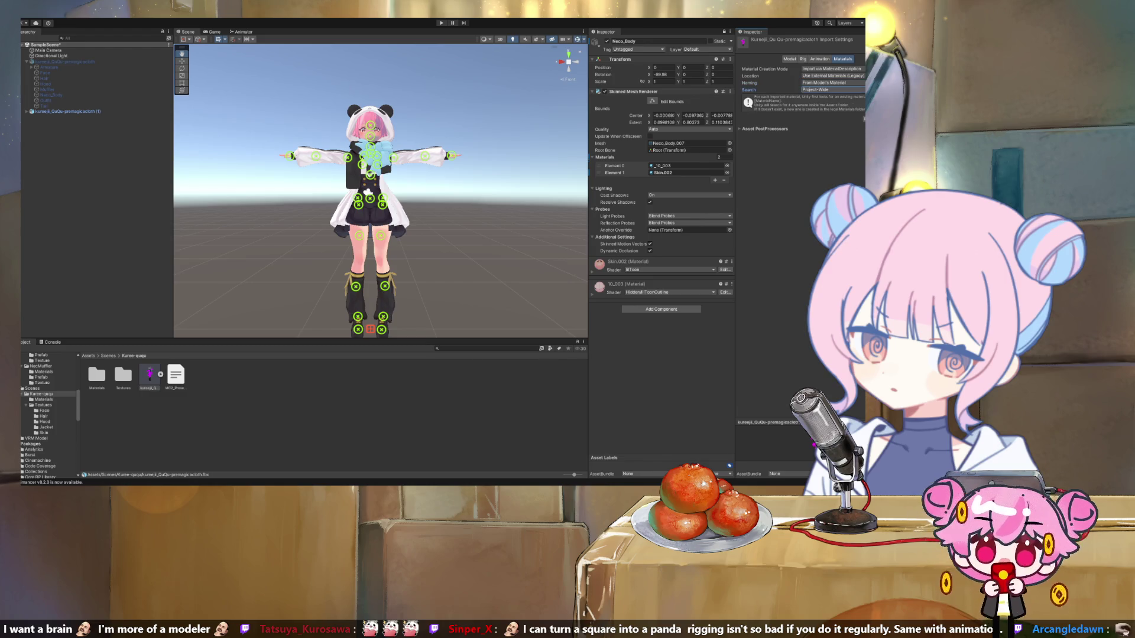
click(832, 89)
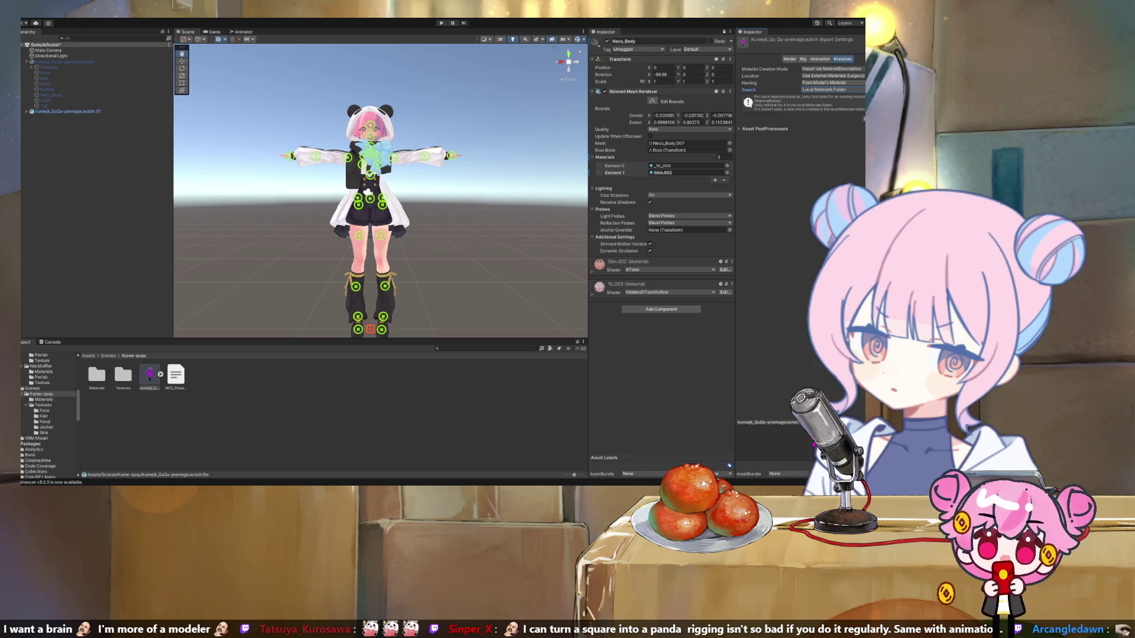
click(832, 82)
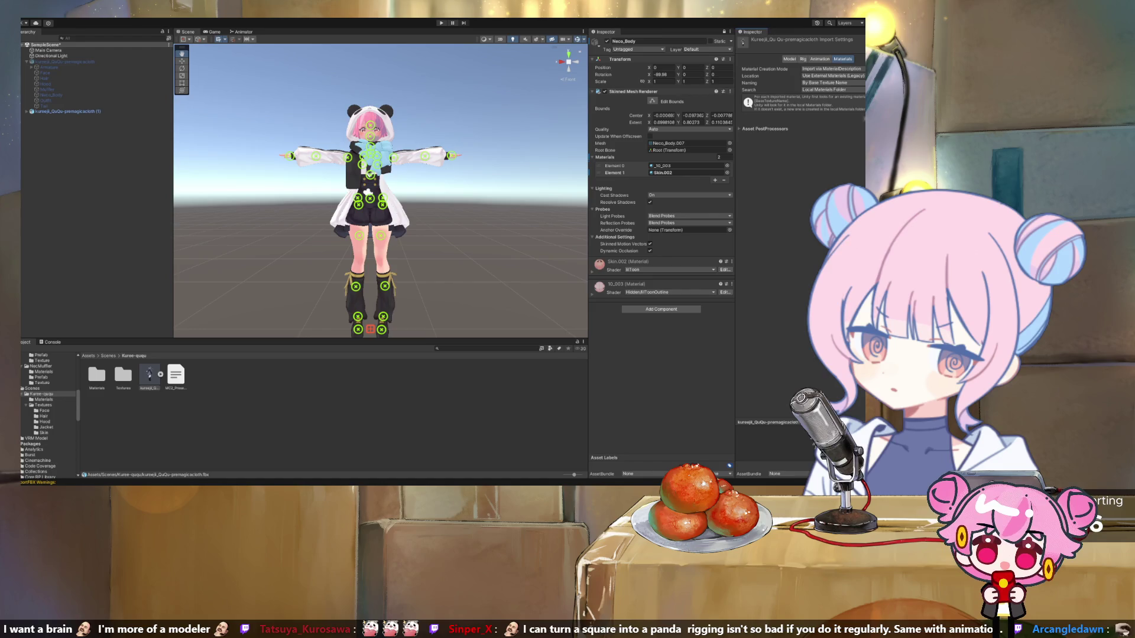
click(160, 374)
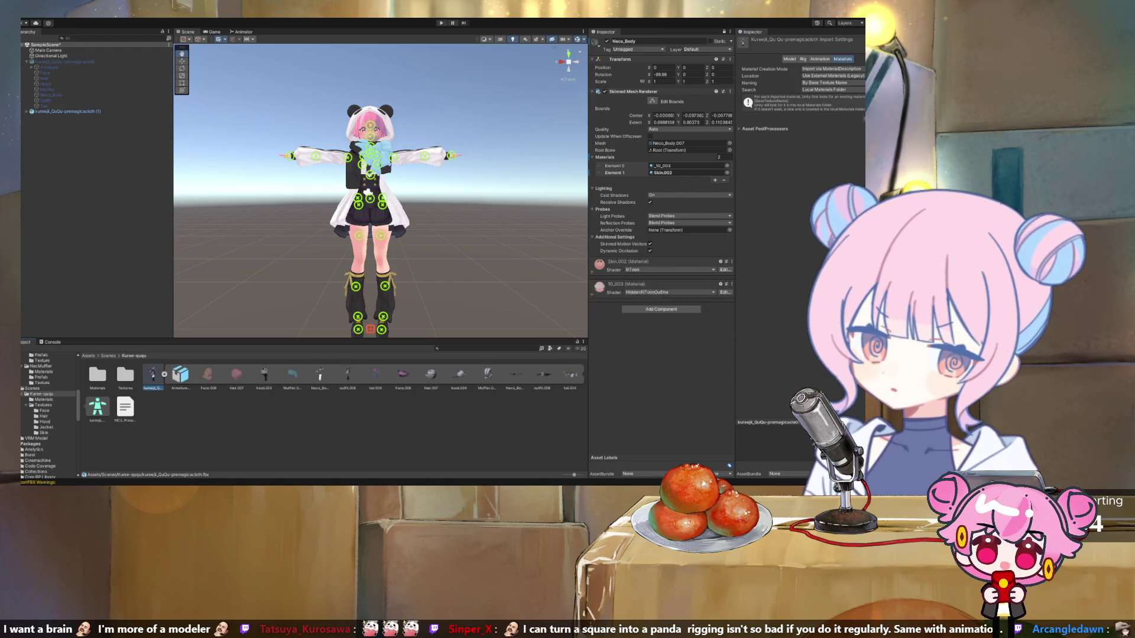
Step: Inspect the model's Neco_Body and outfit.006 meshes in the Kuree-ququ folder
click(320, 374)
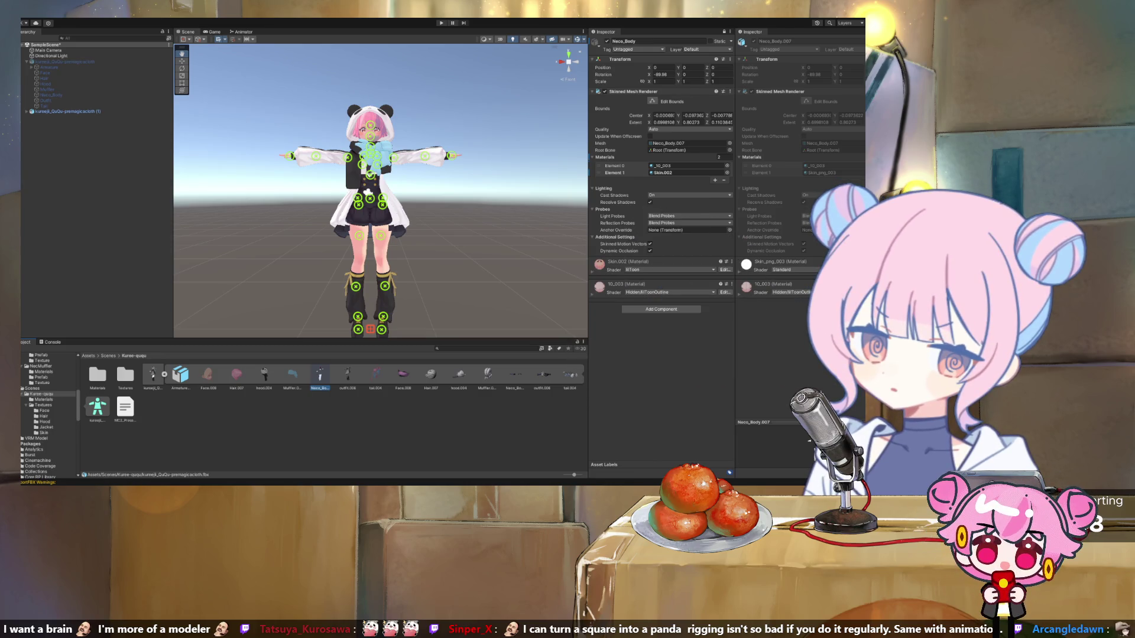
click(348, 374)
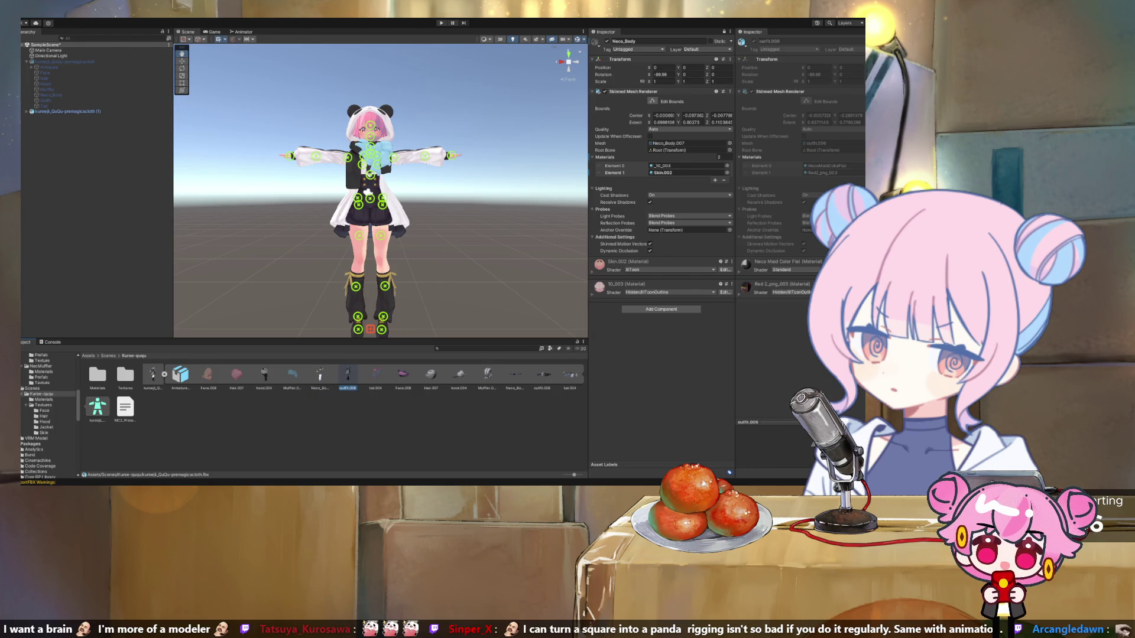
click(320, 374)
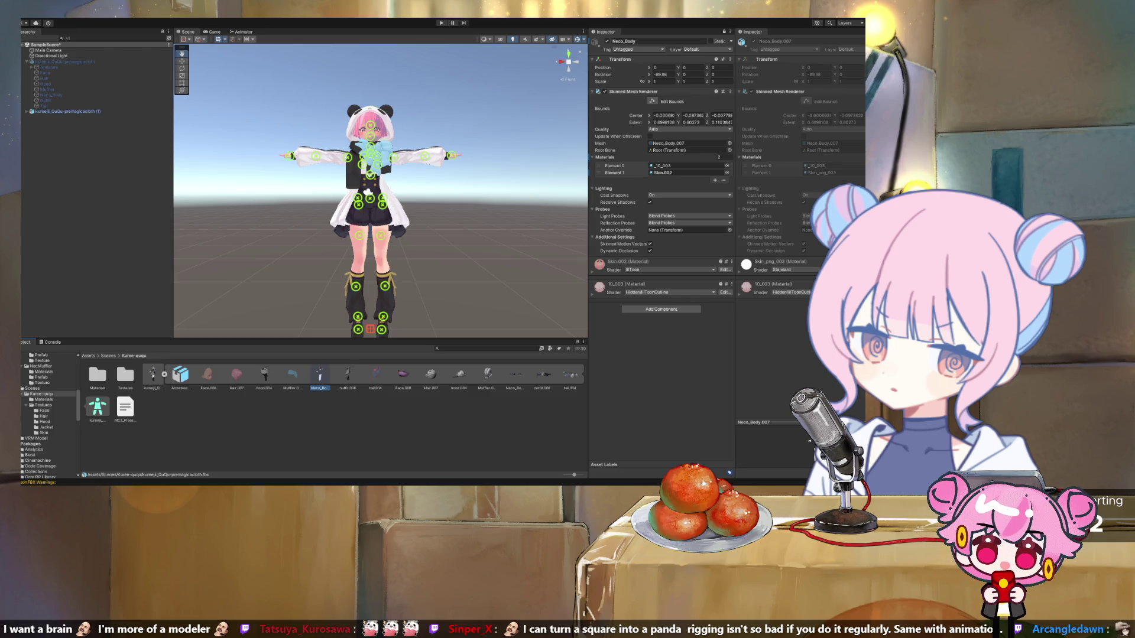
click(98, 375)
click(320, 374)
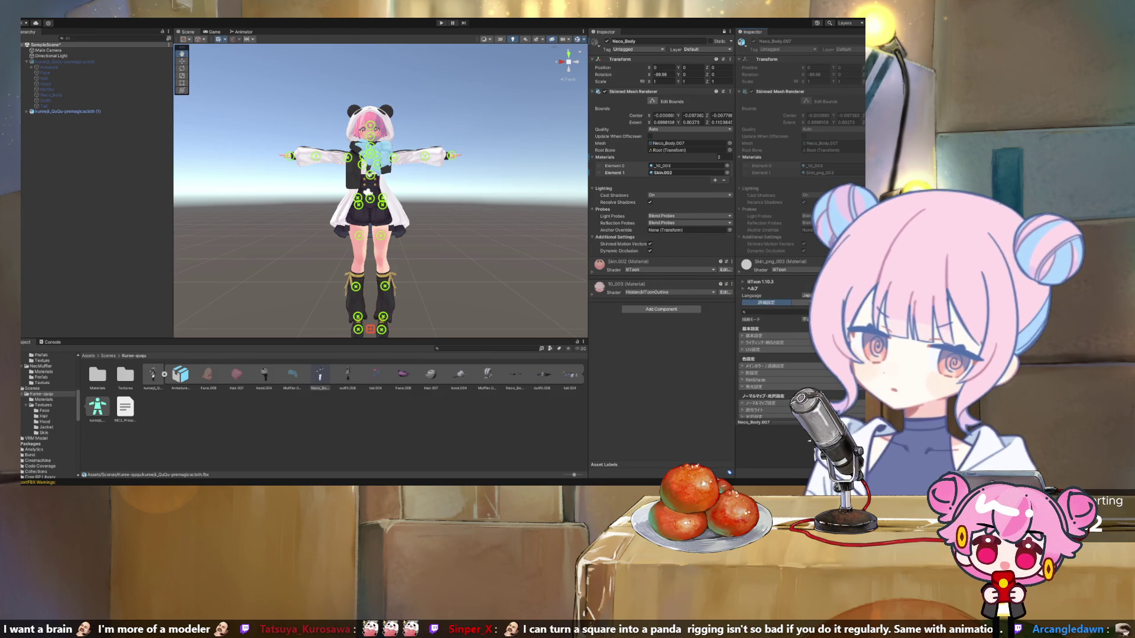
Step: Open the mod's Materials folder and review the Skin.002 material
double_click(97, 375)
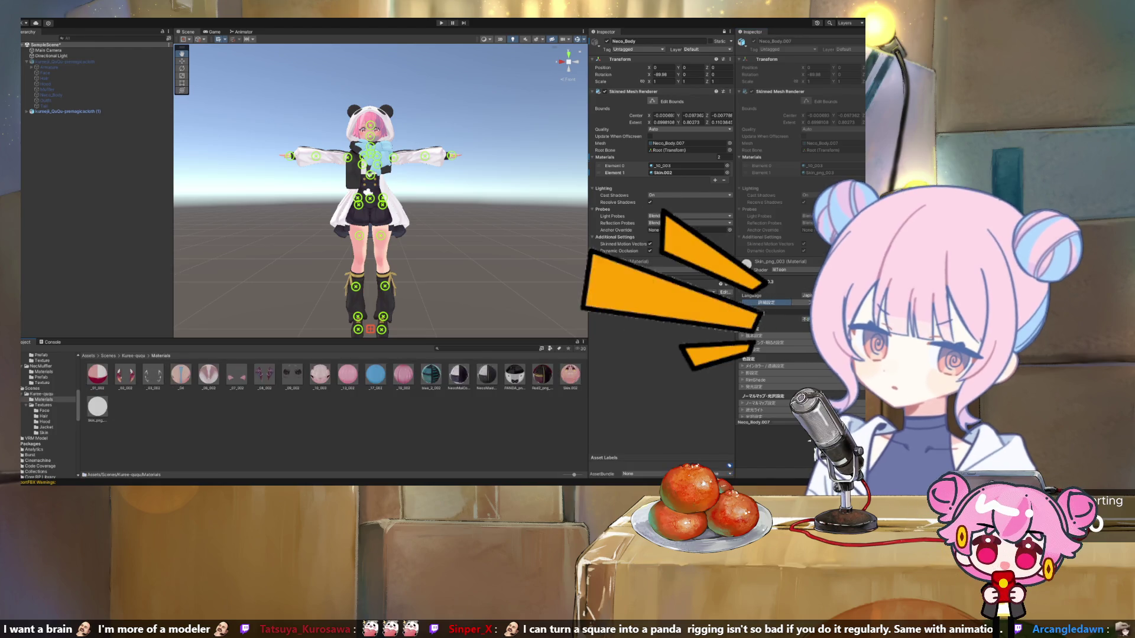
click(569, 374)
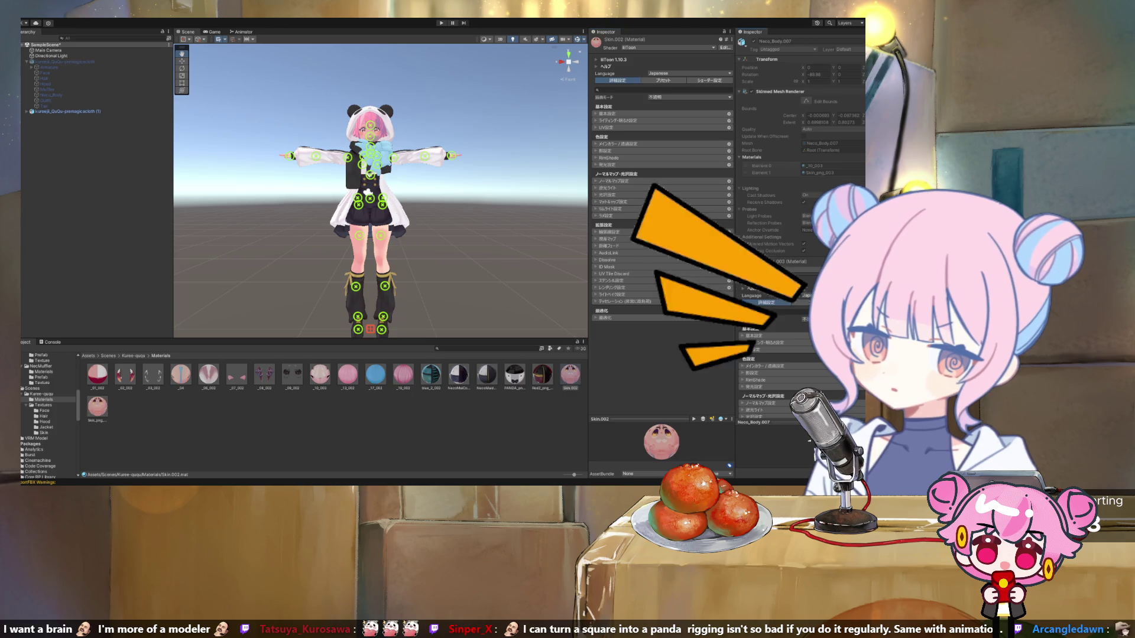
scroll(768, 225, down, 5)
scroll(768, 224, up, 5)
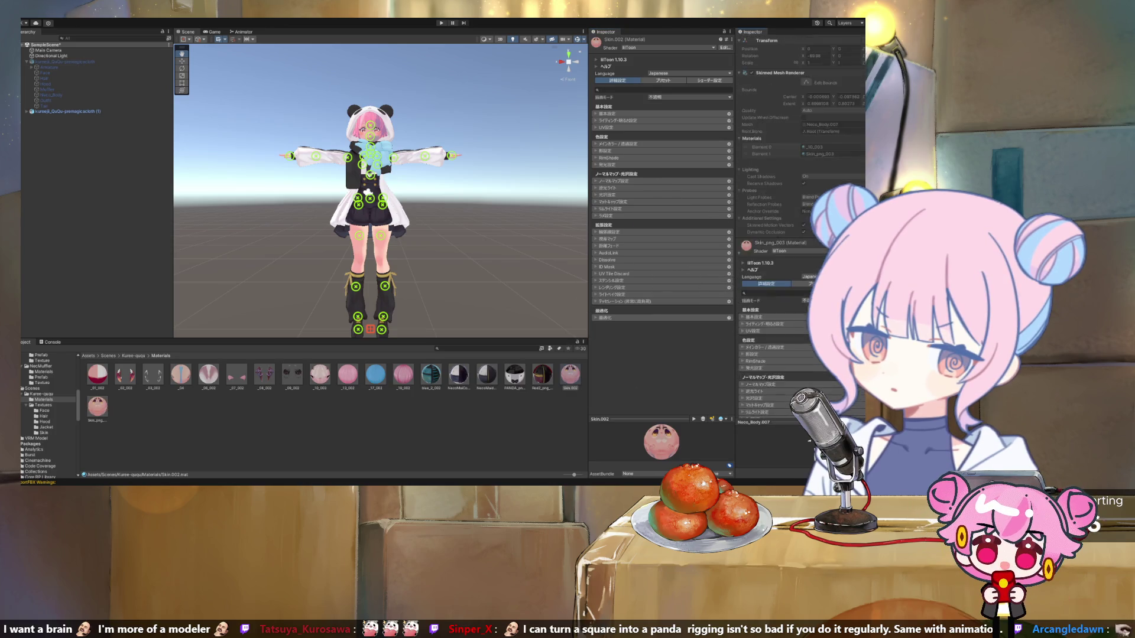
Step: Review the Neco_Body renderer's two lilToon materials, including Skin_png.003
click(41, 393)
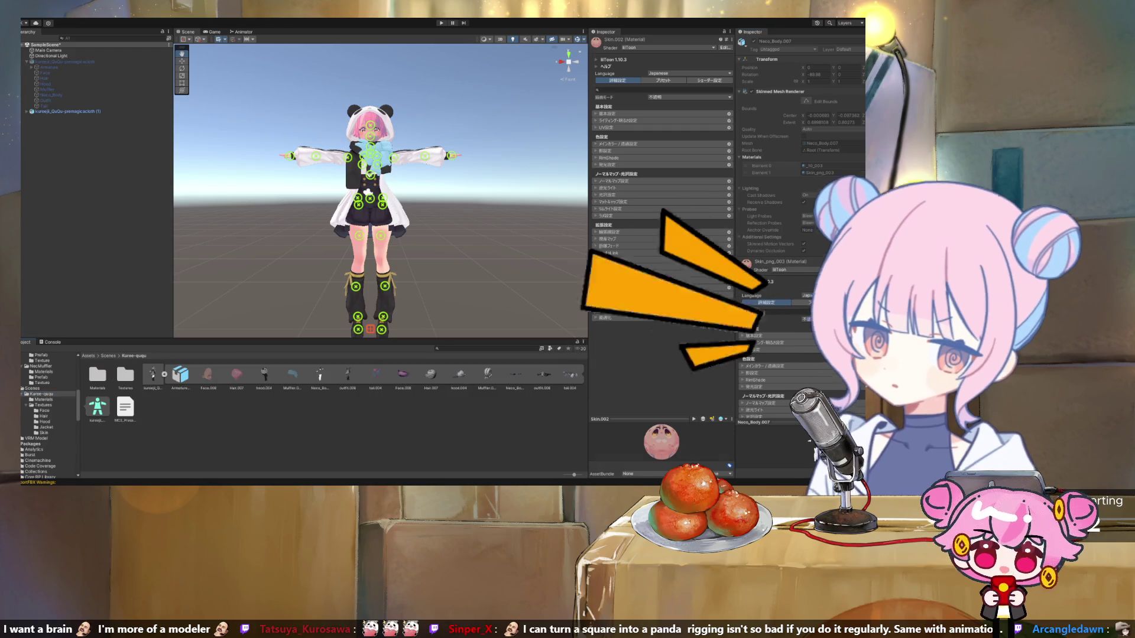
click(320, 376)
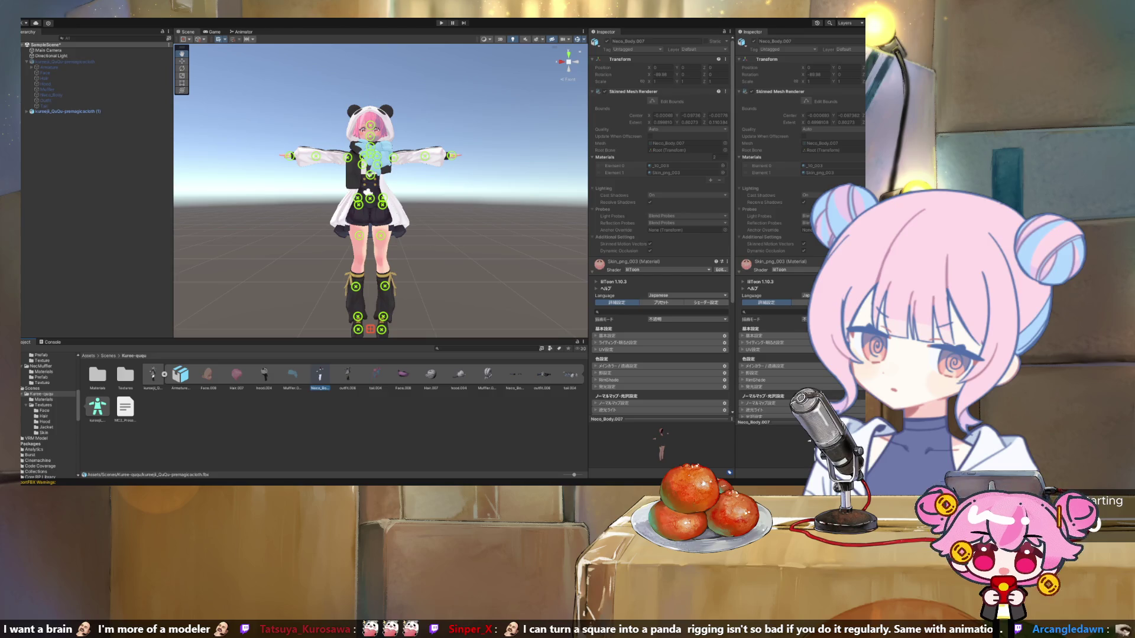
scroll(661, 225, down, 1)
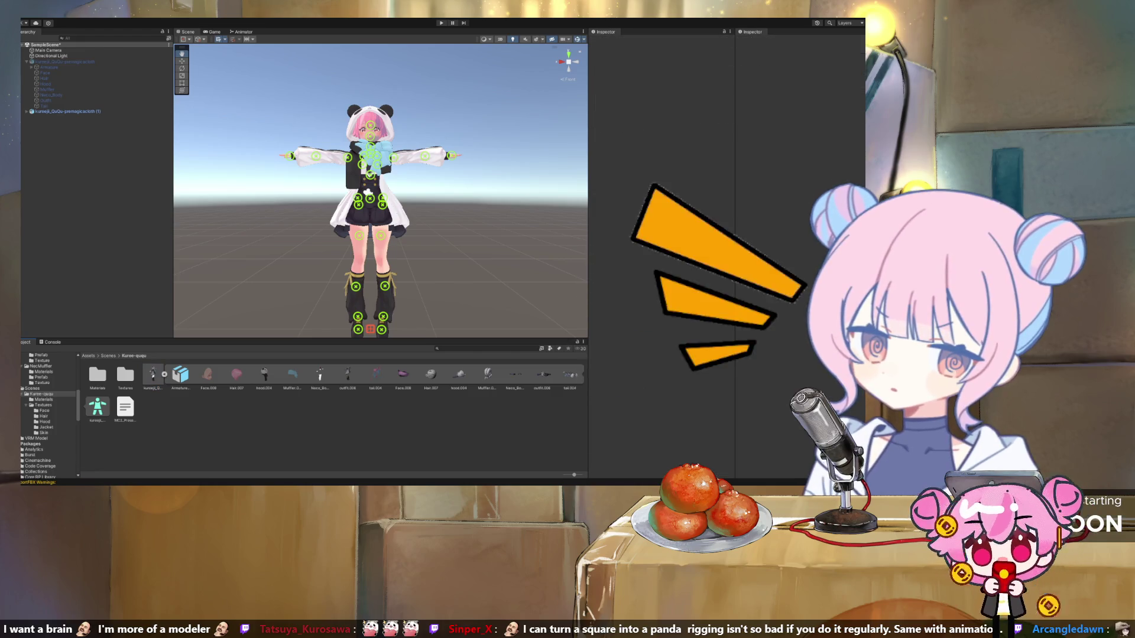
click(320, 375)
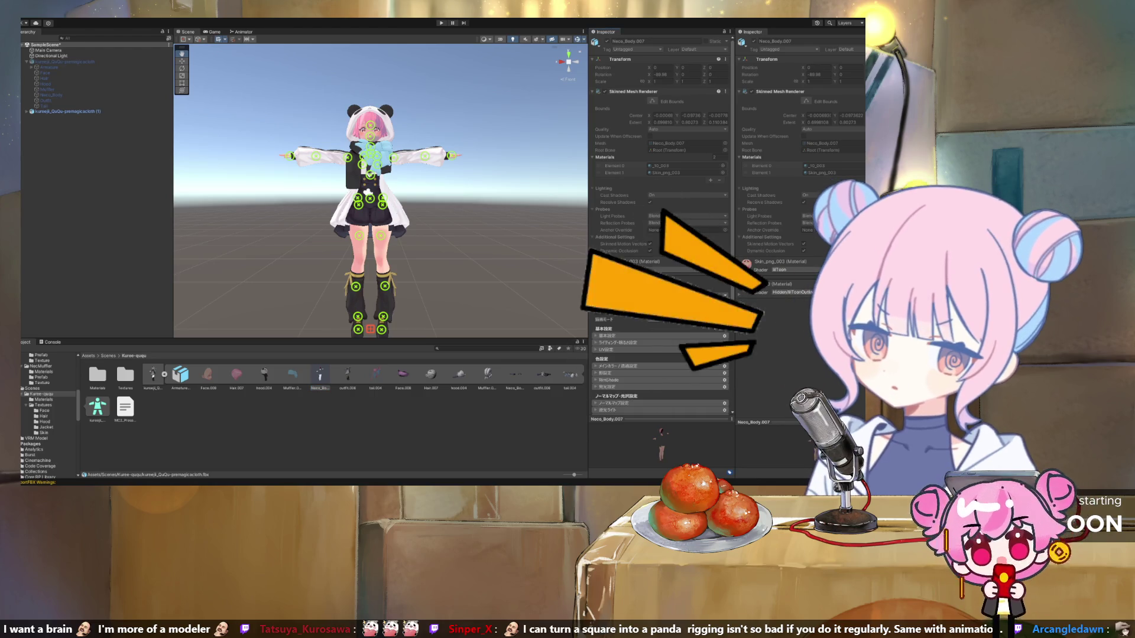
double_click(97, 376)
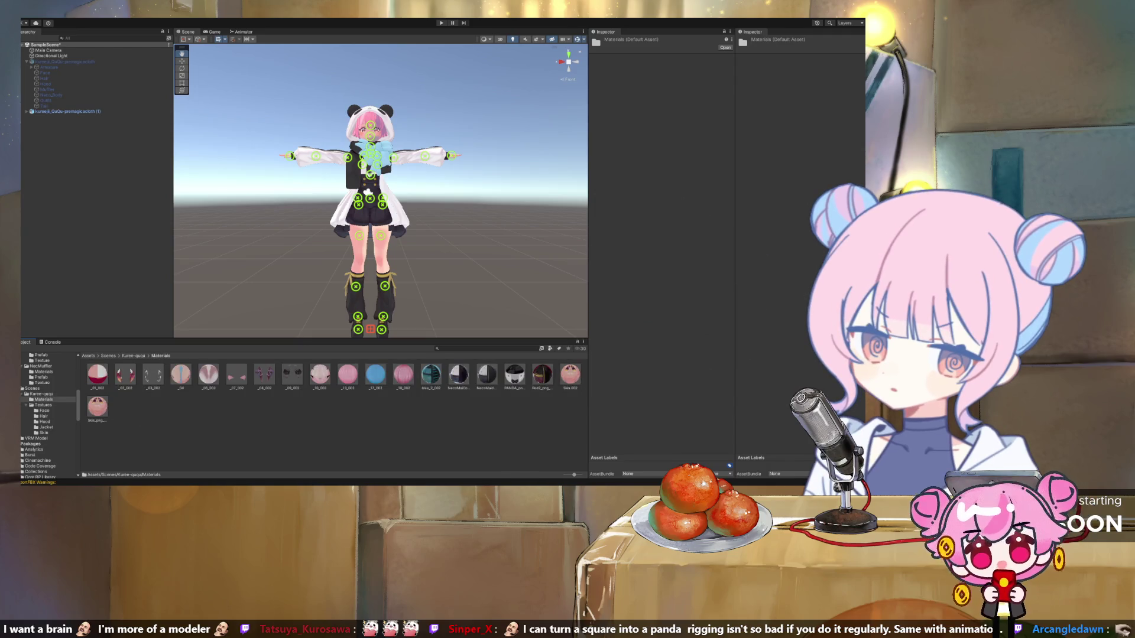
Step: Compare Skin.002 with Skin_png_003, then expand the avatar tree and inspect the Outfit mesh
click(570, 374)
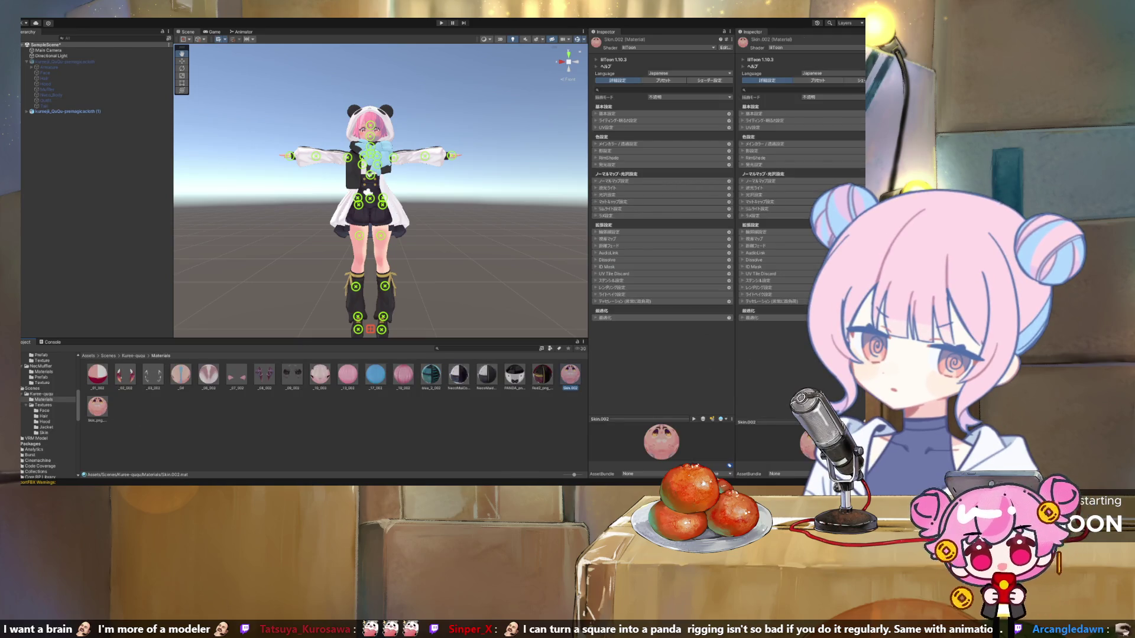
click(97, 406)
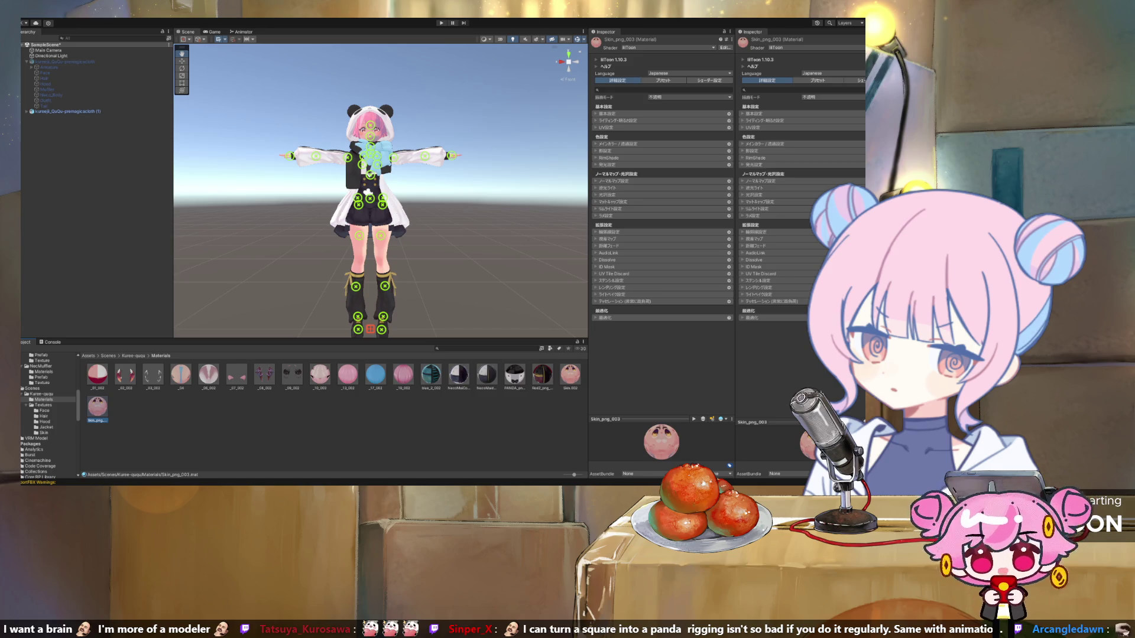
click(67, 112)
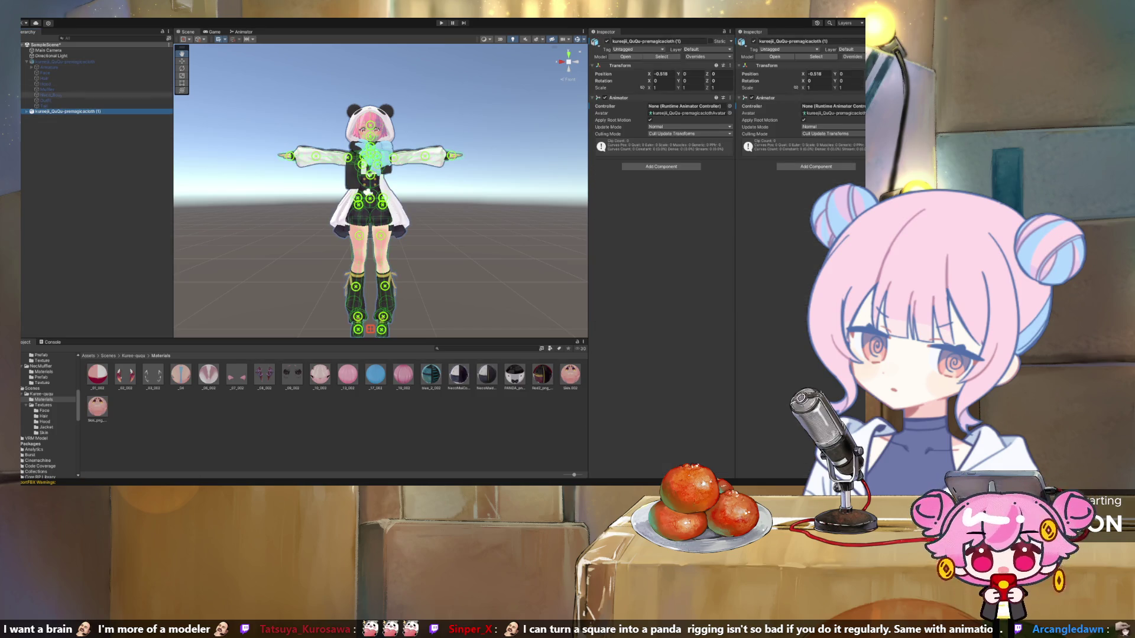
alt+click(27, 111)
scroll(95, 201, down, 5)
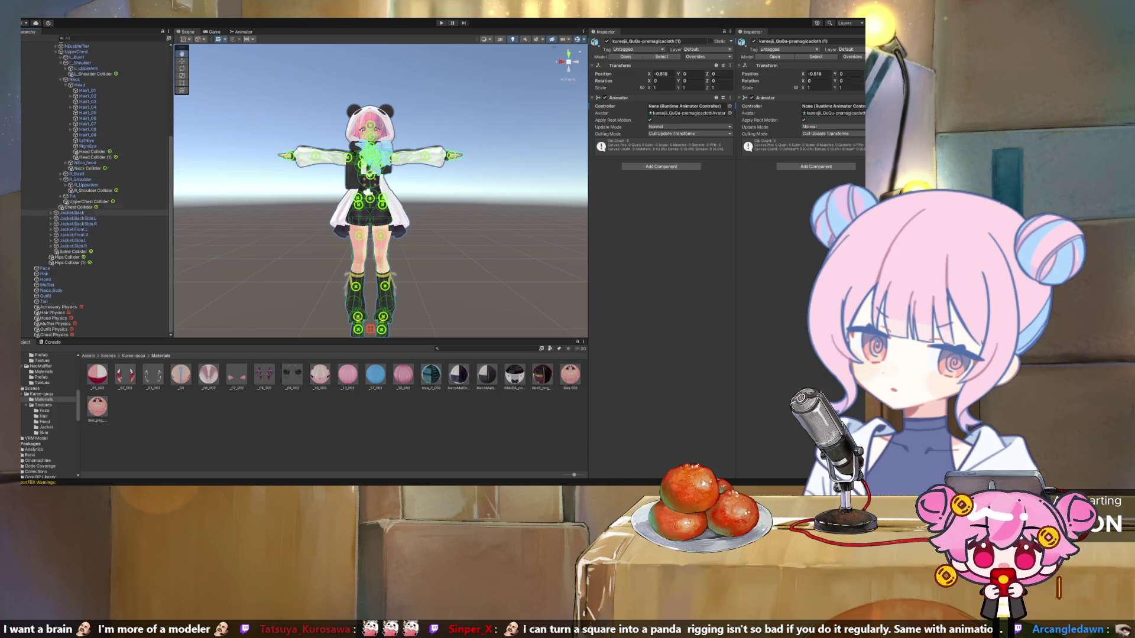
click(46, 296)
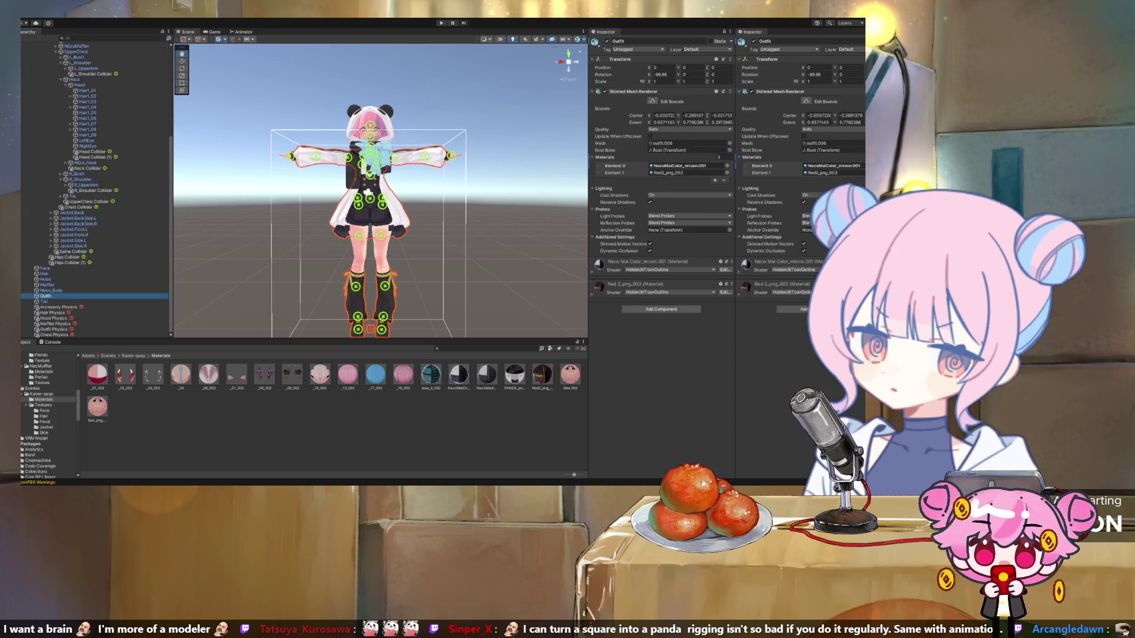
Step: Check the model's material import settings and the Hood and Neco_Body mesh materials
click(41, 394)
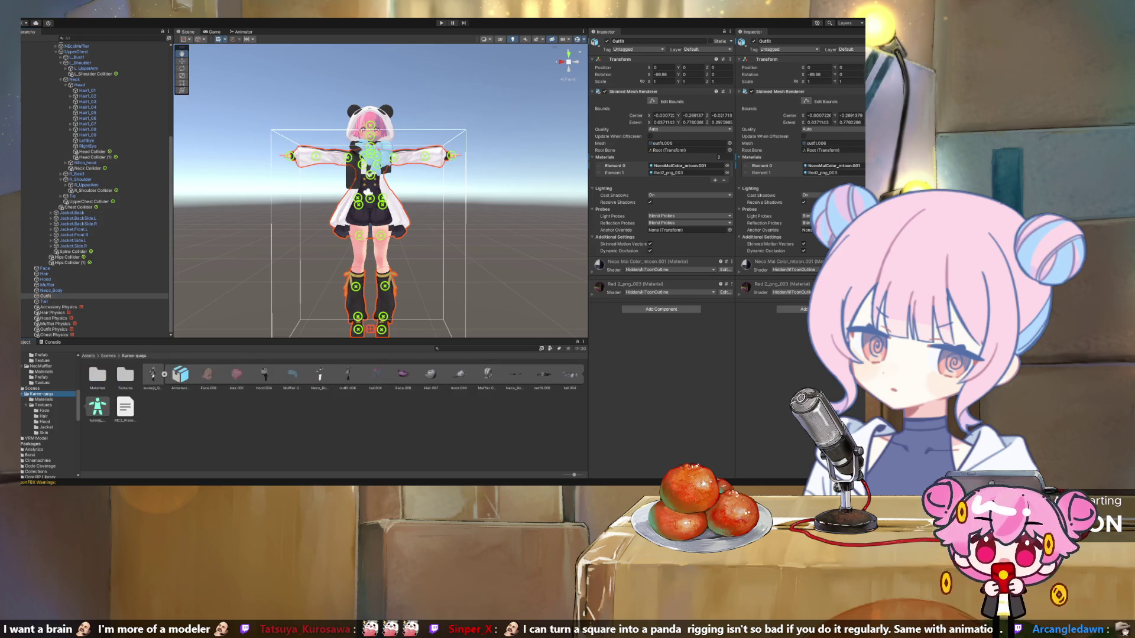
click(153, 377)
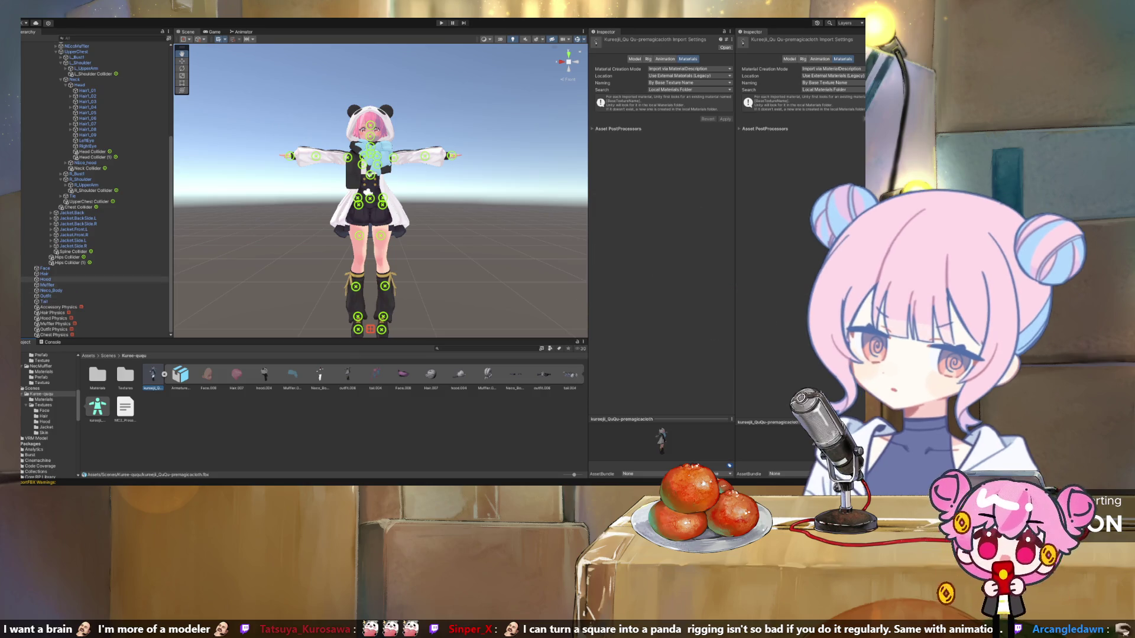
click(45, 279)
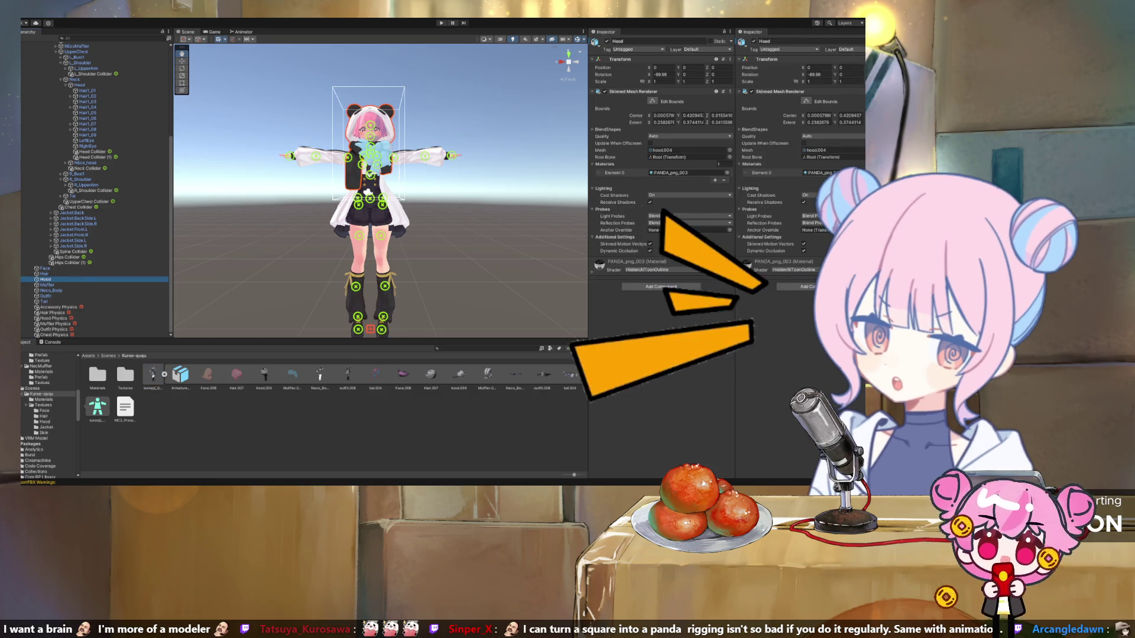
click(153, 377)
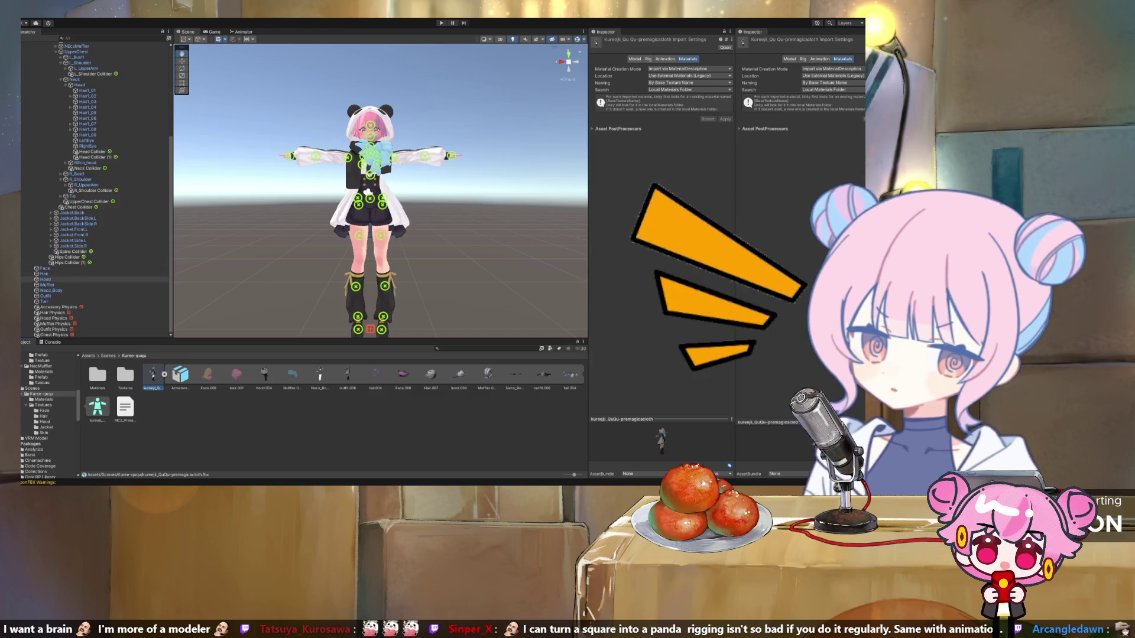
click(45, 279)
click(51, 290)
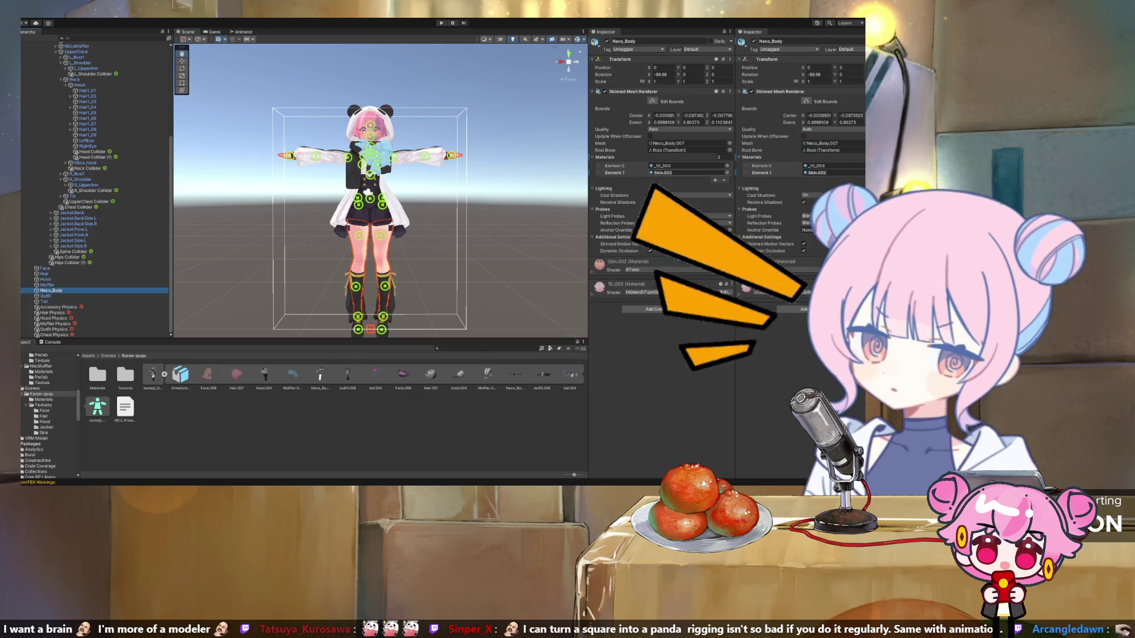
Step: Replace Neco_Body's Element 1 material Skin.002 with Skin_png_003 from the skin_png asset
click(680, 173)
click(571, 374)
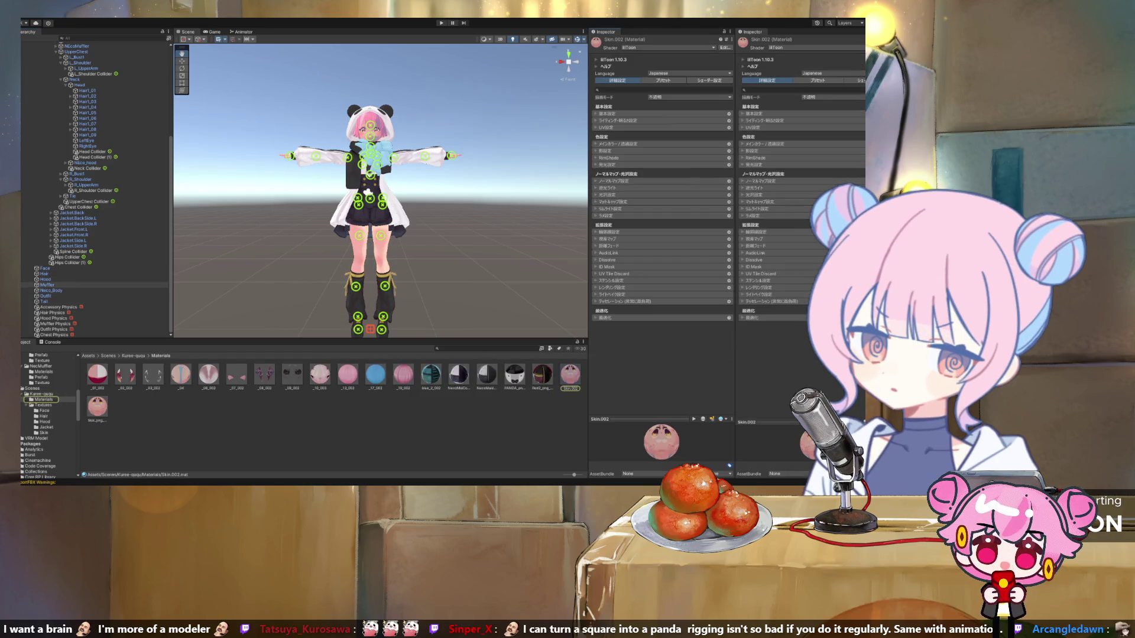
click(52, 290)
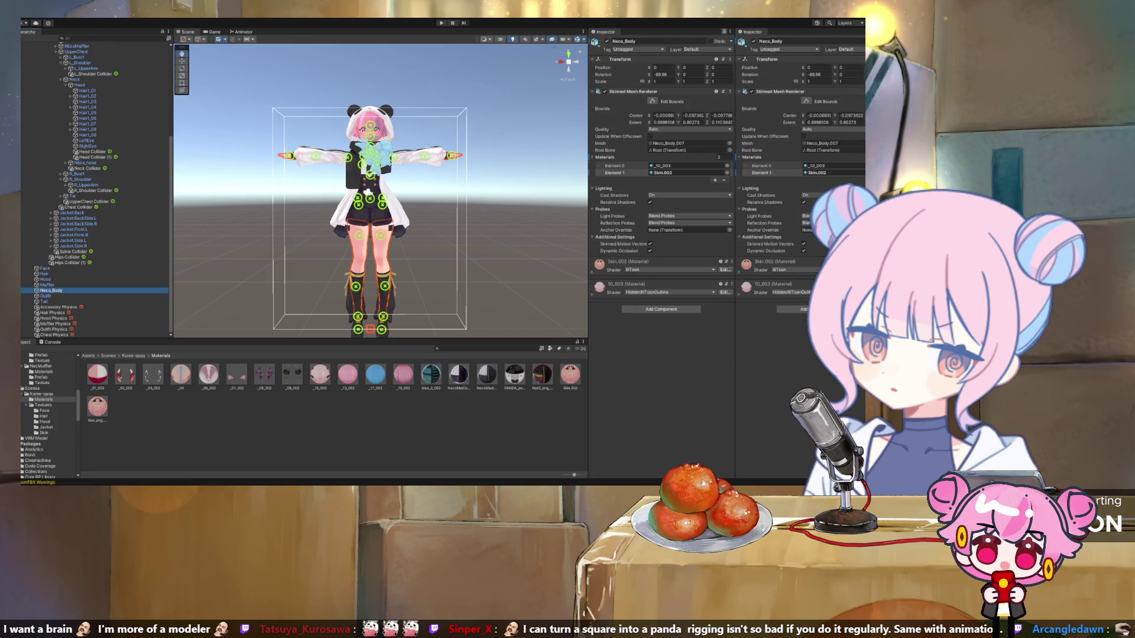
click(98, 407)
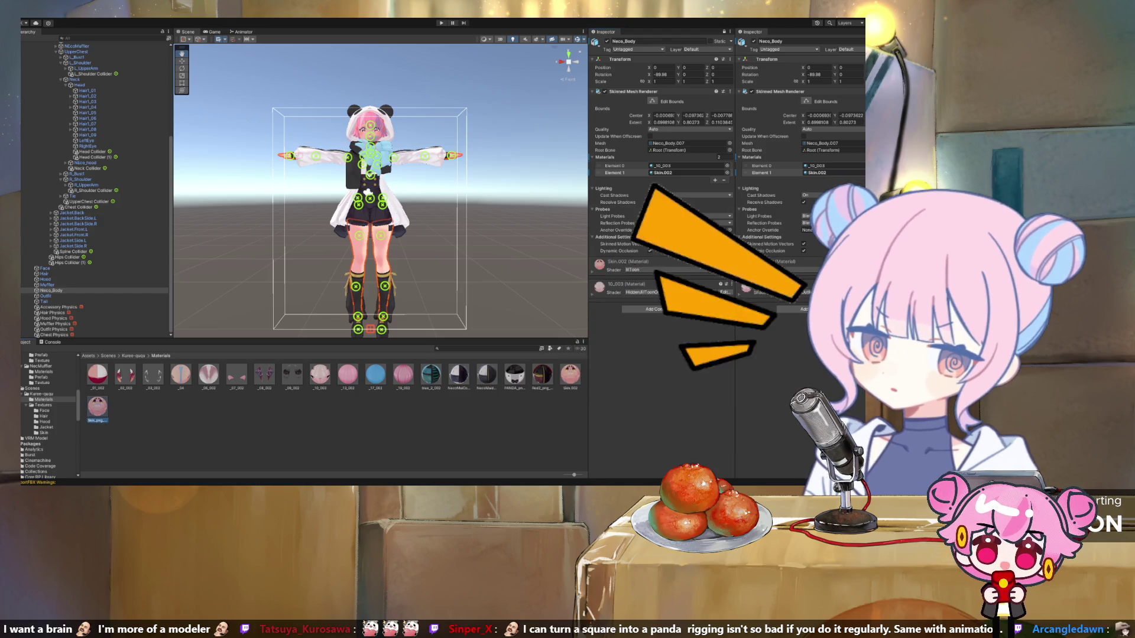
drag(98, 406, 361, 254)
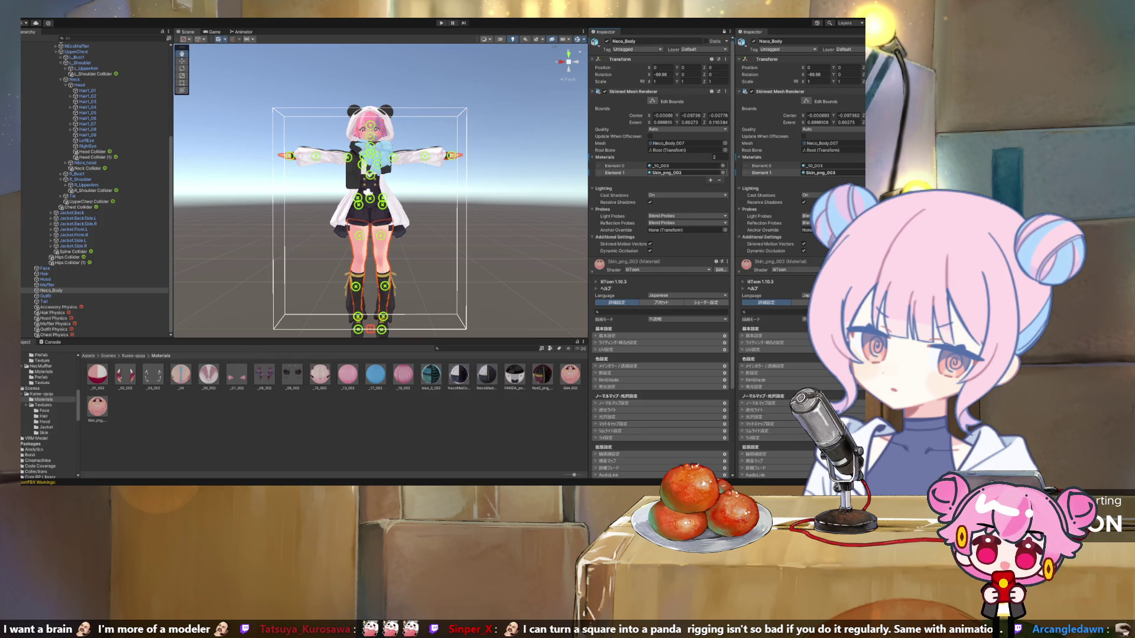
click(679, 172)
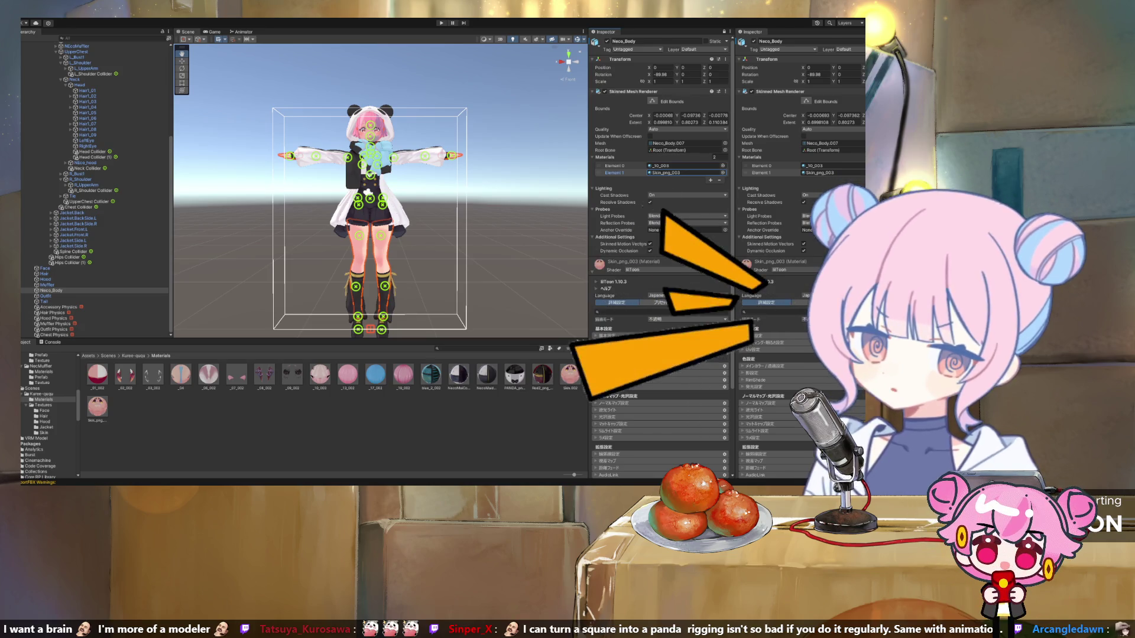
click(42, 394)
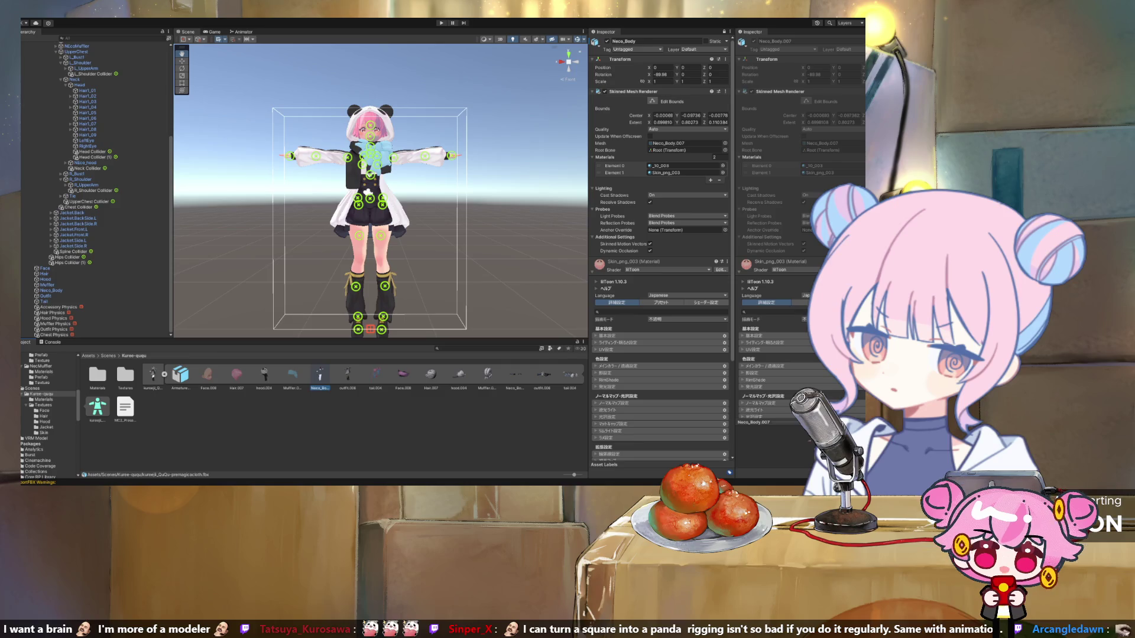
click(152, 375)
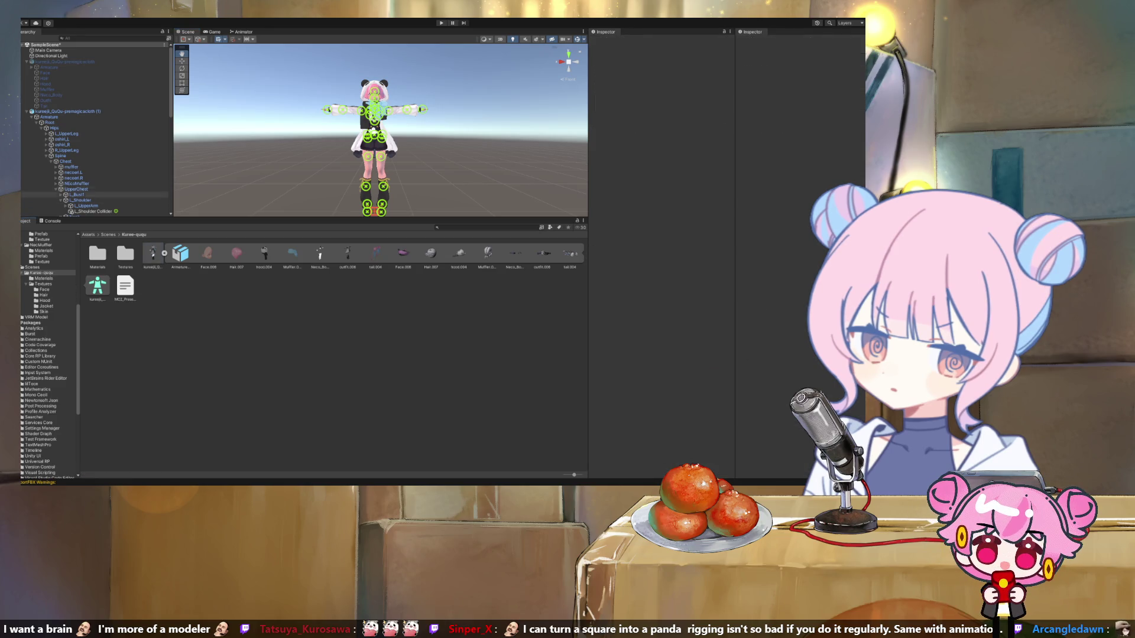
Step: Select the avatar root and collapse its Armature bone hierarchy
click(66, 111)
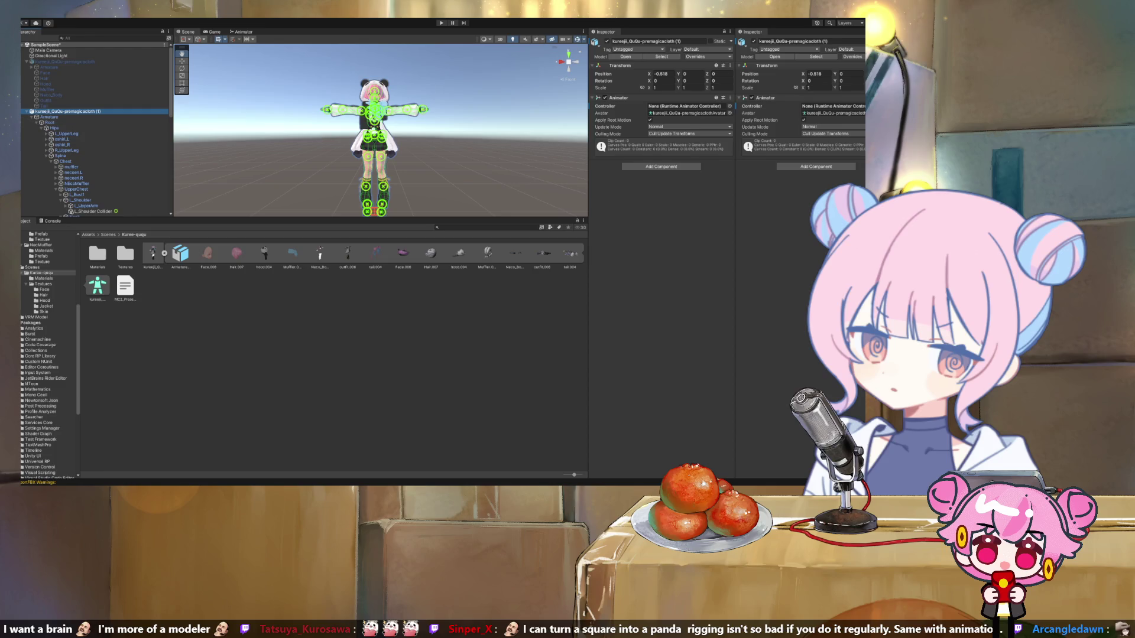
scroll(94, 168, down, 10)
scroll(95, 130, up, 10)
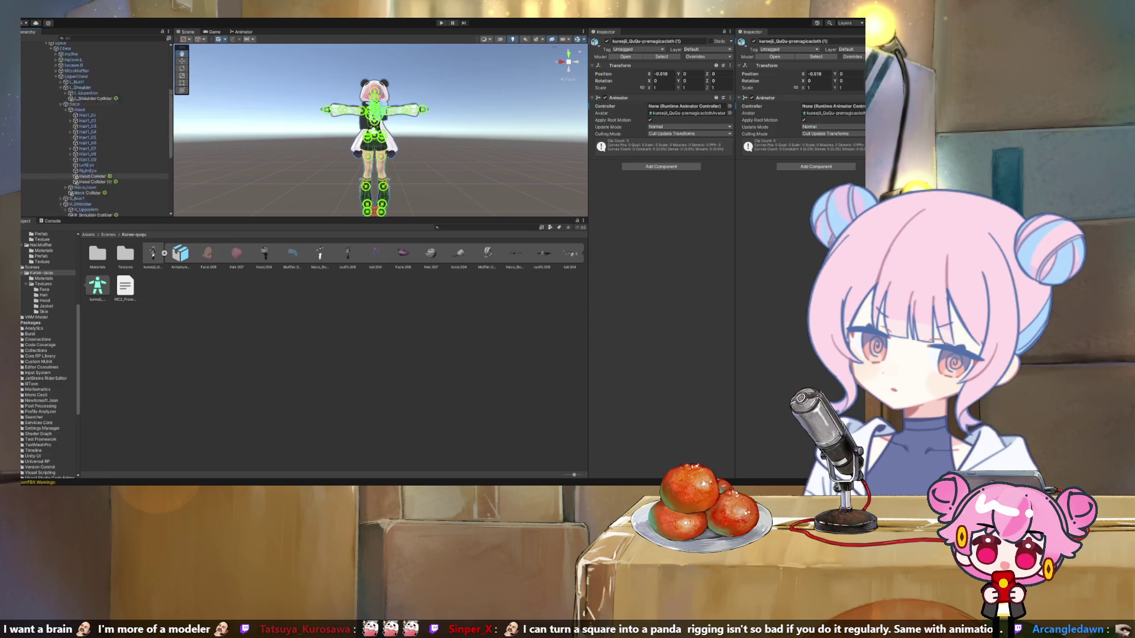
click(32, 66)
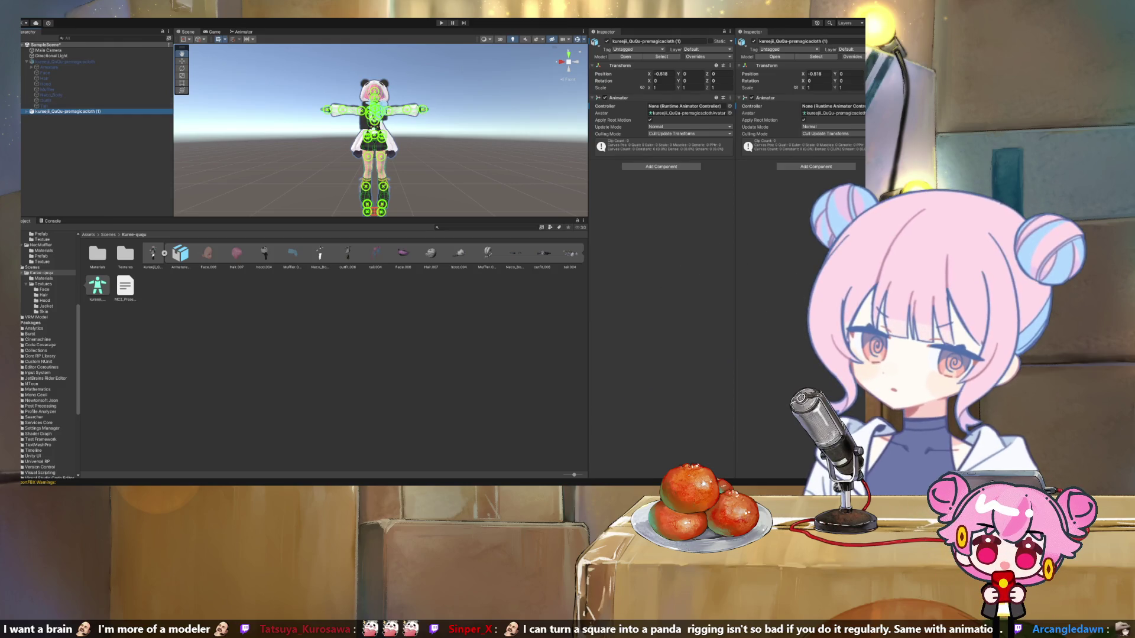
Step: Duplicate the avatar as copy (2), deactivate the original (1), and show the Scenes folder
key(ctrl+d)
key(alt+shift+a)
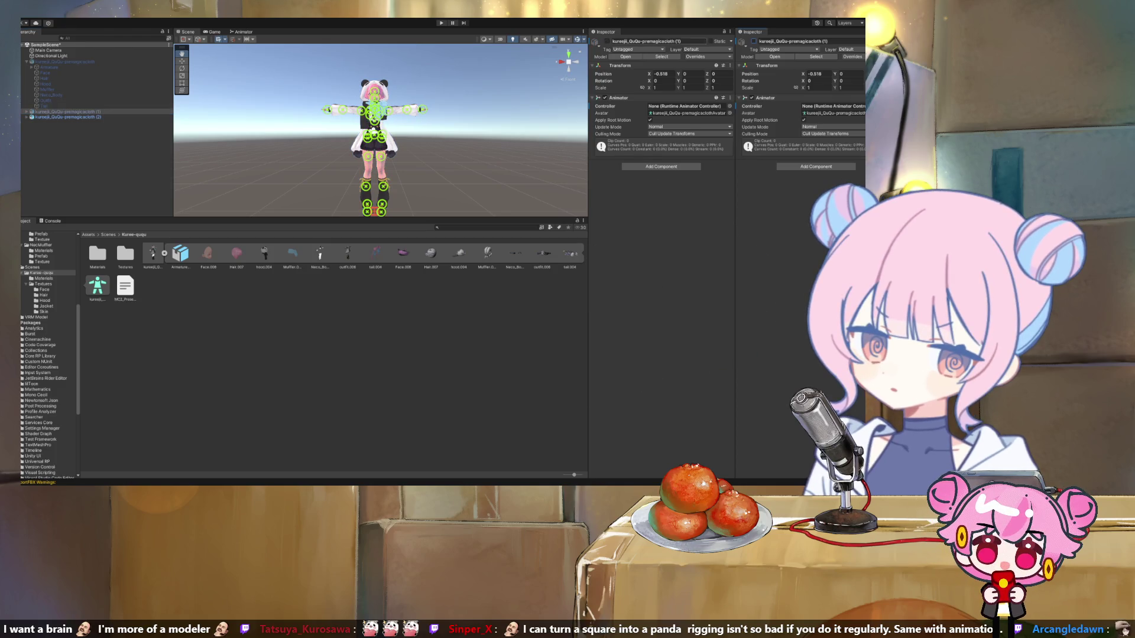
click(68, 116)
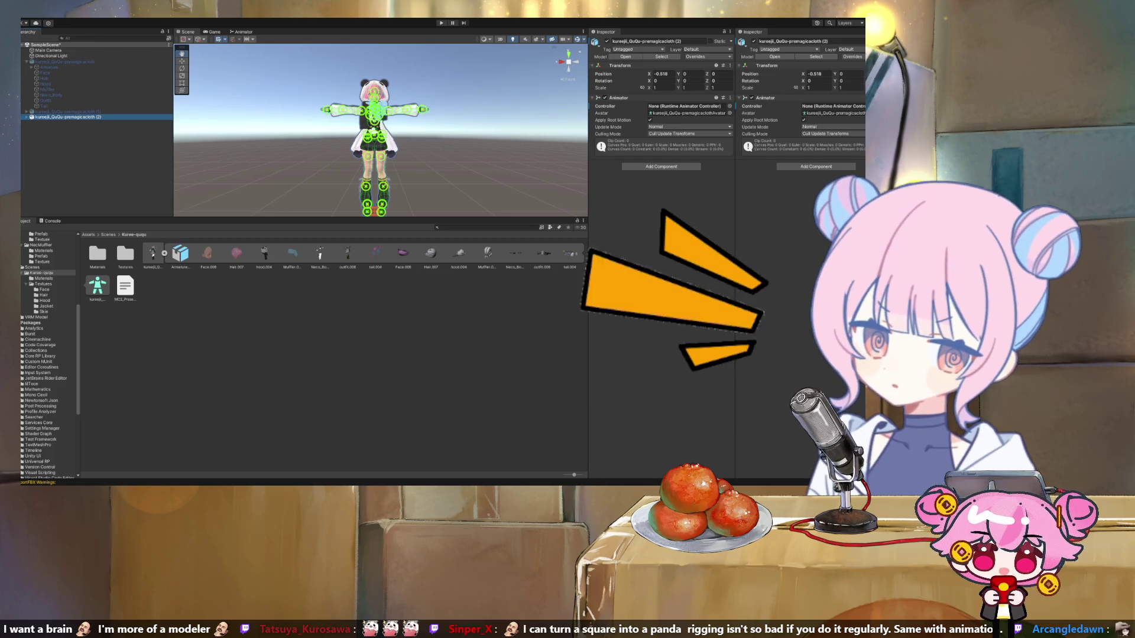
click(32, 267)
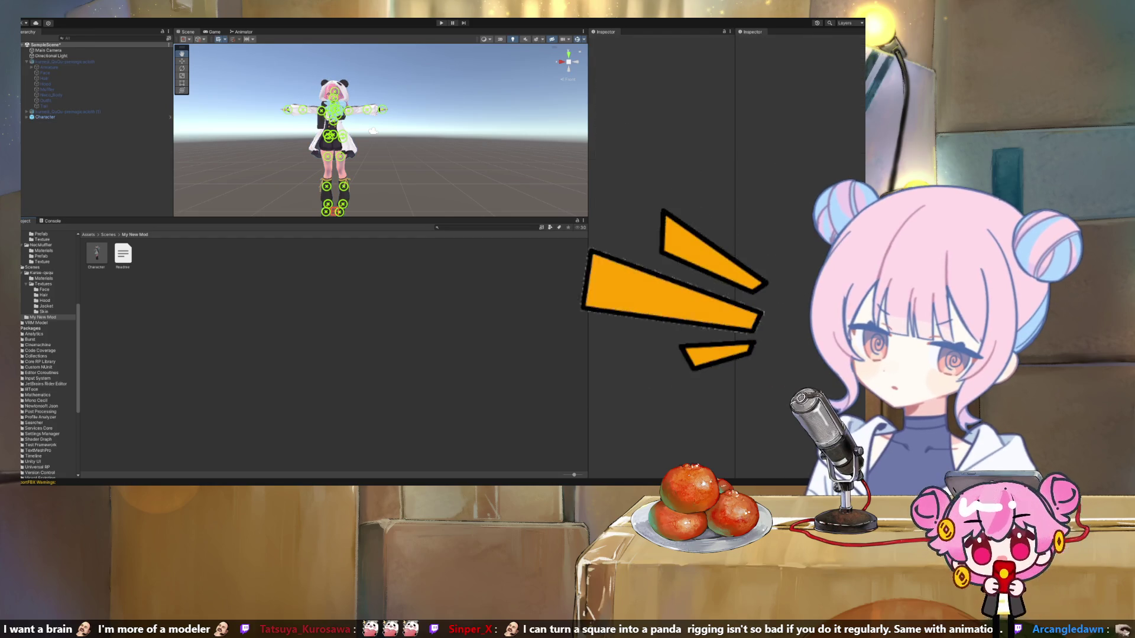
Step: Return the project browser to the Kuree-ququ folder with its Materials and Textures subfolders
click(41, 272)
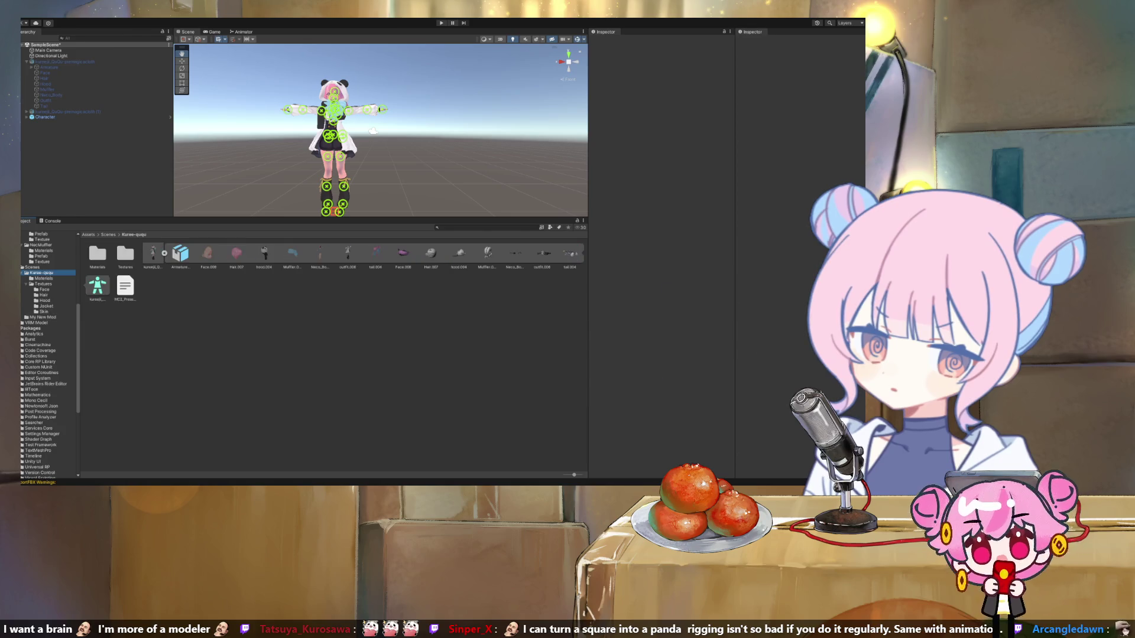
click(43, 317)
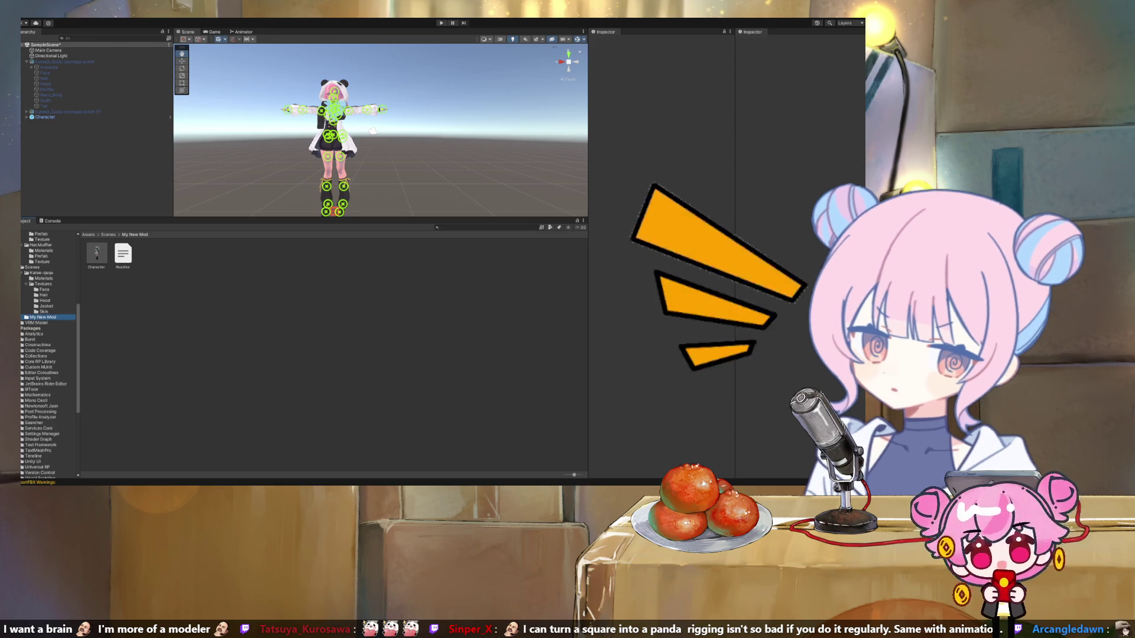
key(Delete)
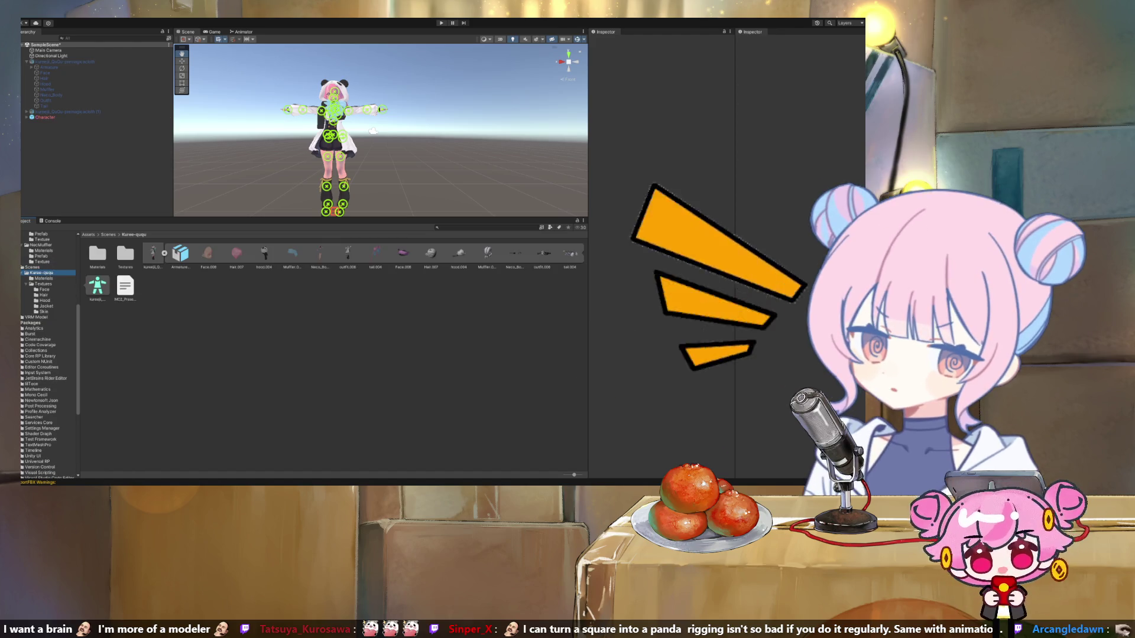
Step: Delete the broken Character object, duplicate avatar (1), and make the copy (2) active
click(45, 117)
key(Delete)
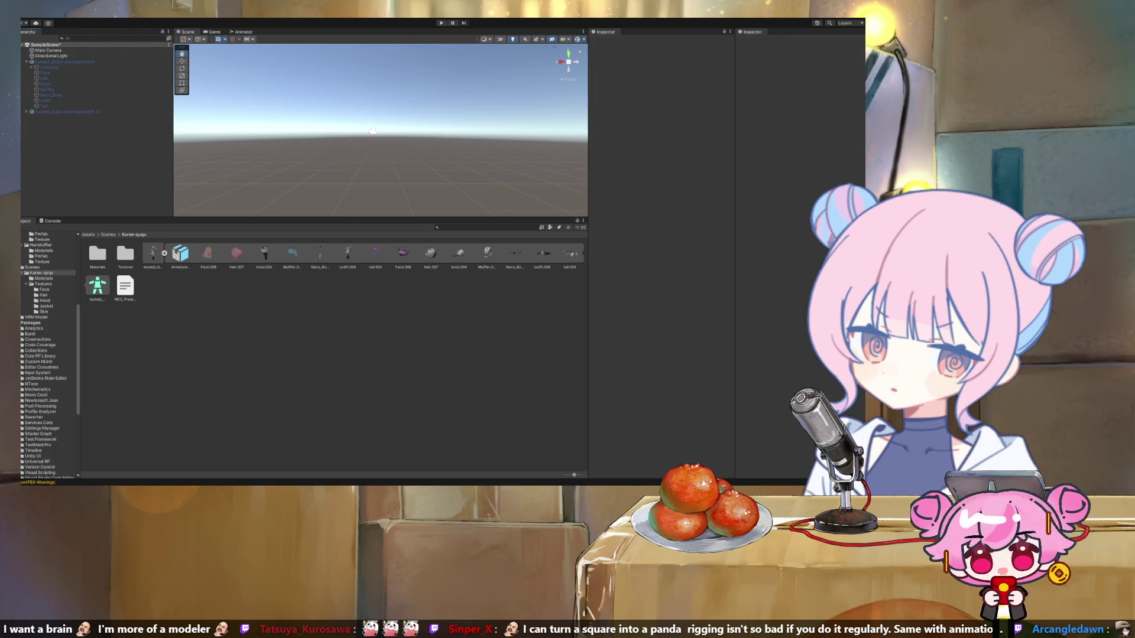
click(66, 111)
key(ctrl+d)
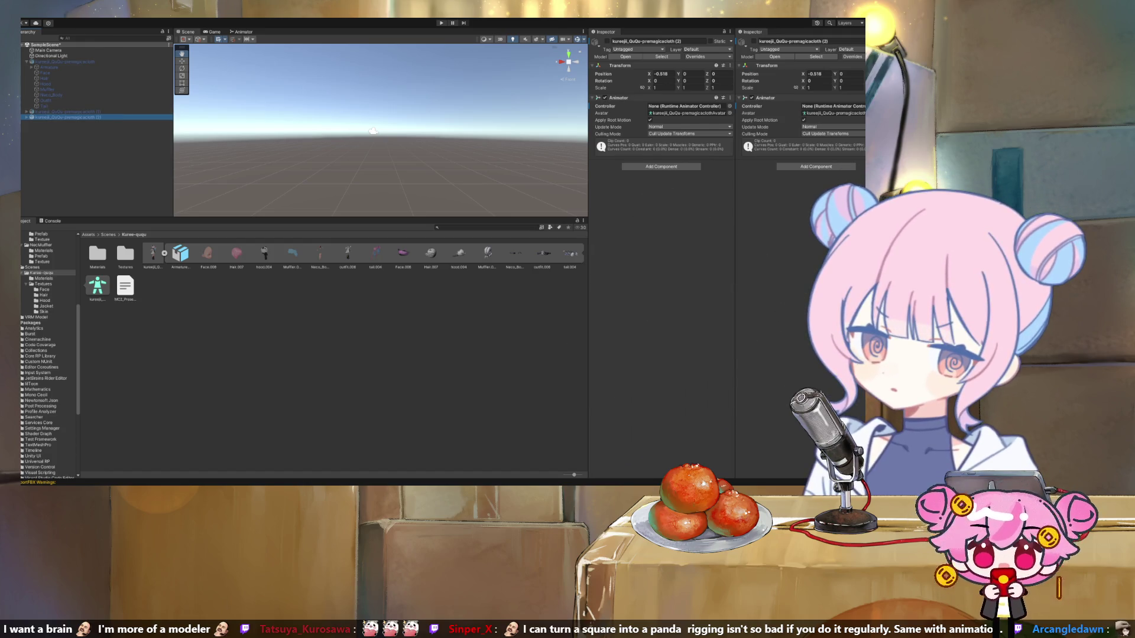
key(alt+shift+a)
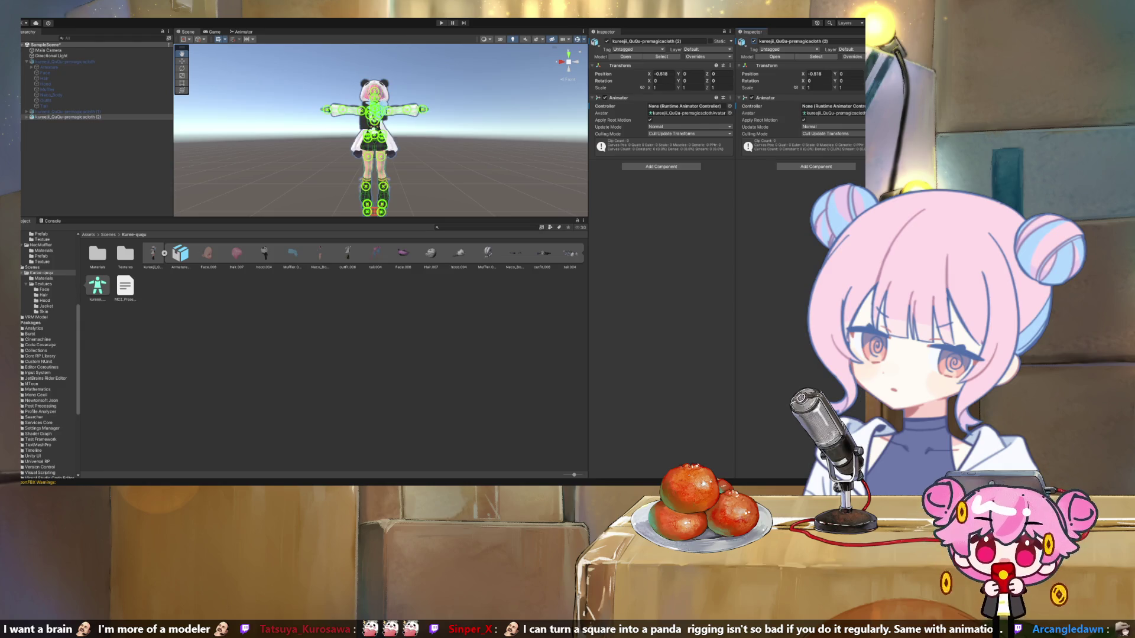
click(68, 117)
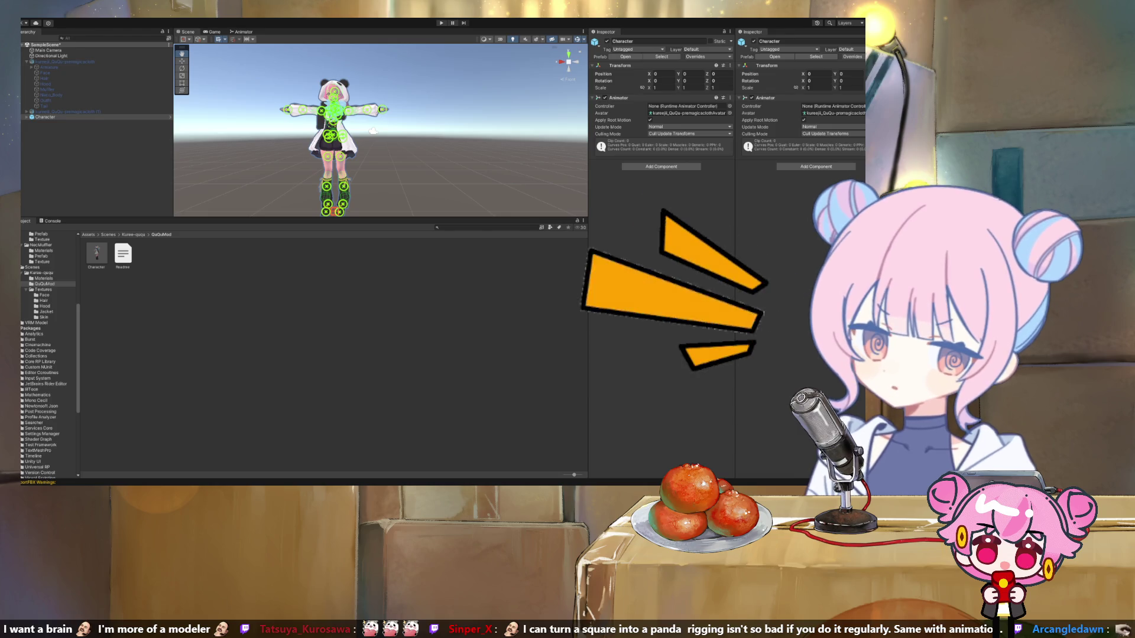
Step: Inspect the Character prefab, browse Kuree-ququ, and return to the QuQuMod folder contents
click(96, 254)
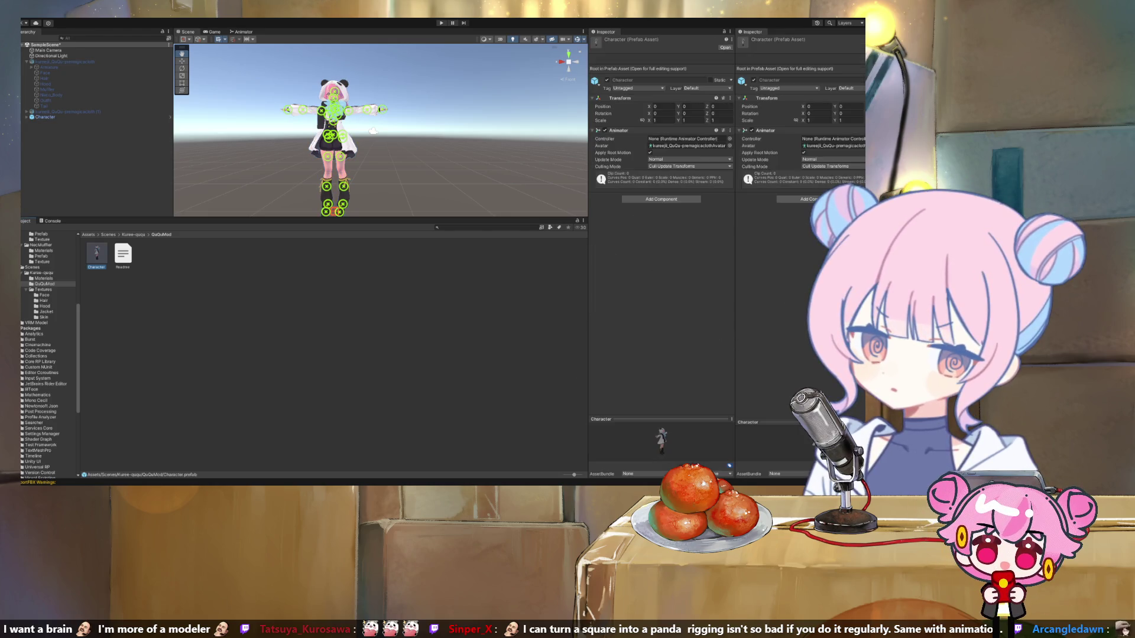
click(41, 272)
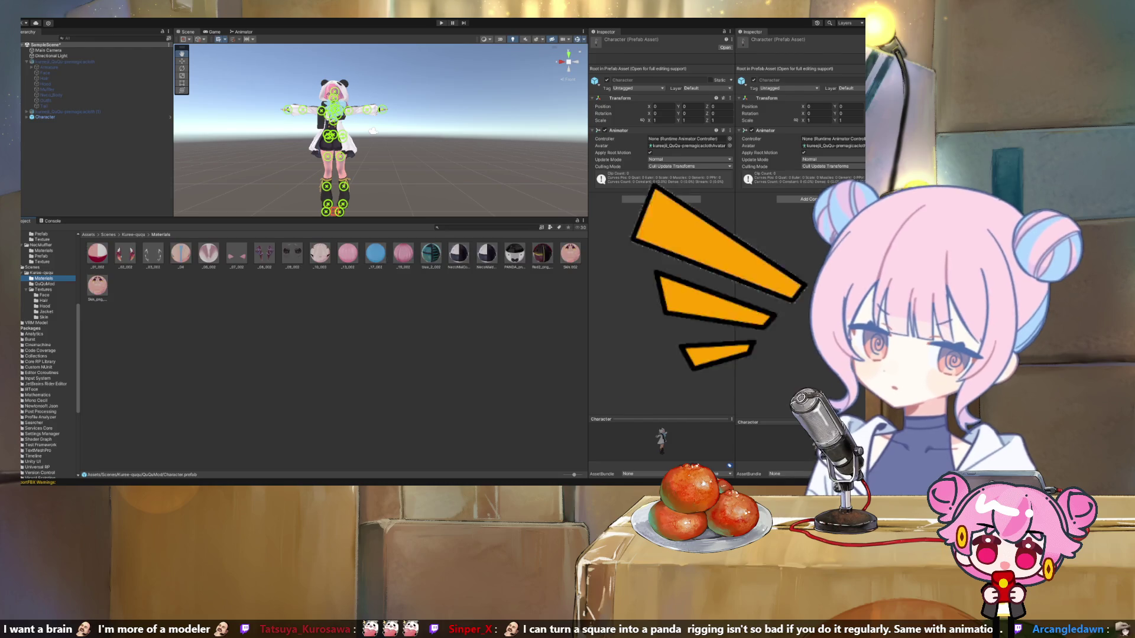
click(45, 284)
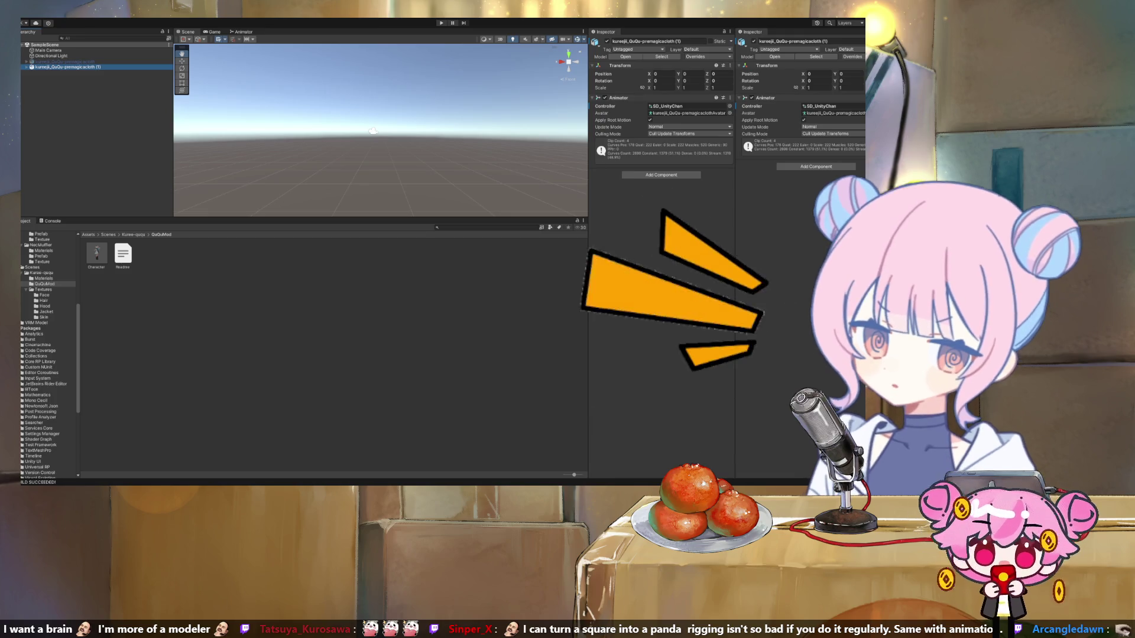
click(43, 288)
click(44, 283)
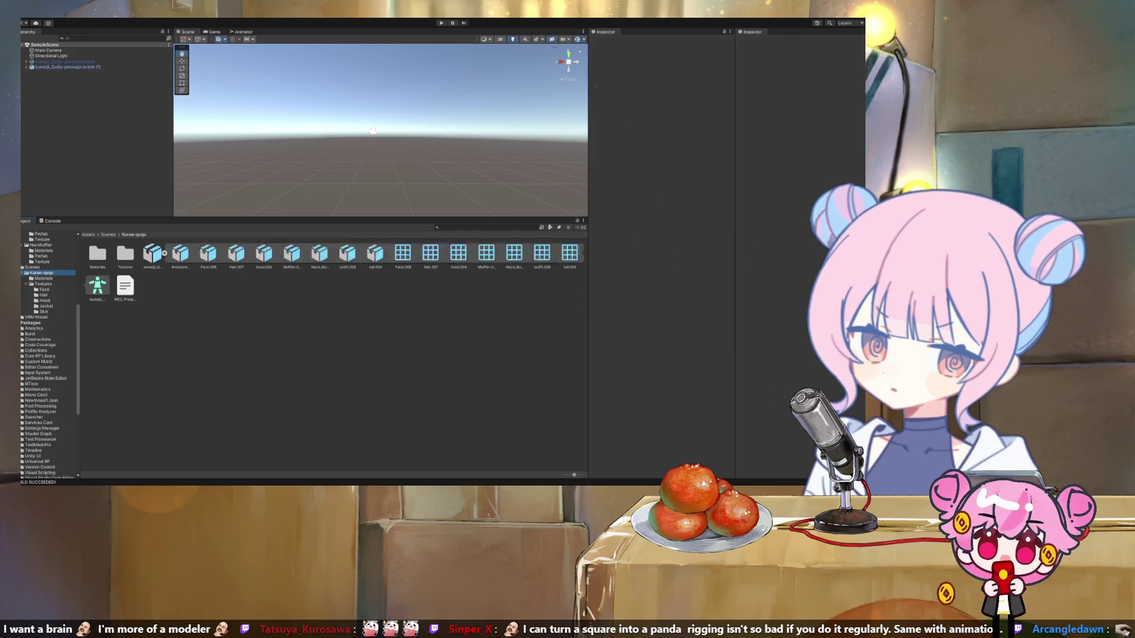
Step: Expand the model 1 folder and select its imported character model to view its import settings
scroll(48, 355, up, 5)
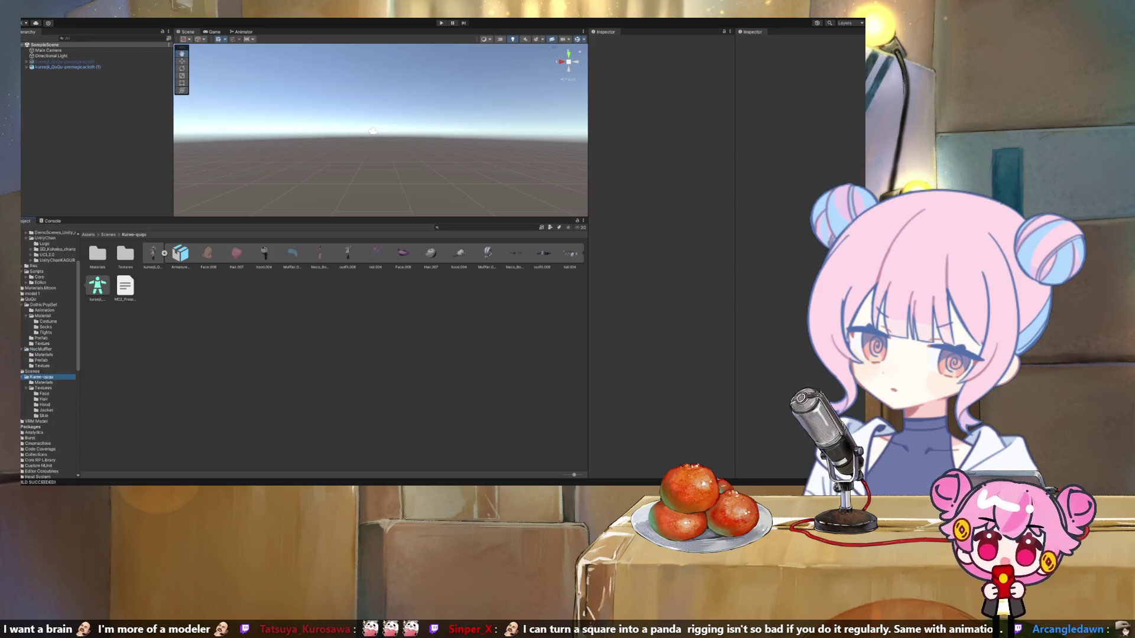
scroll(48, 355, up, 1)
scroll(49, 354, up, 1)
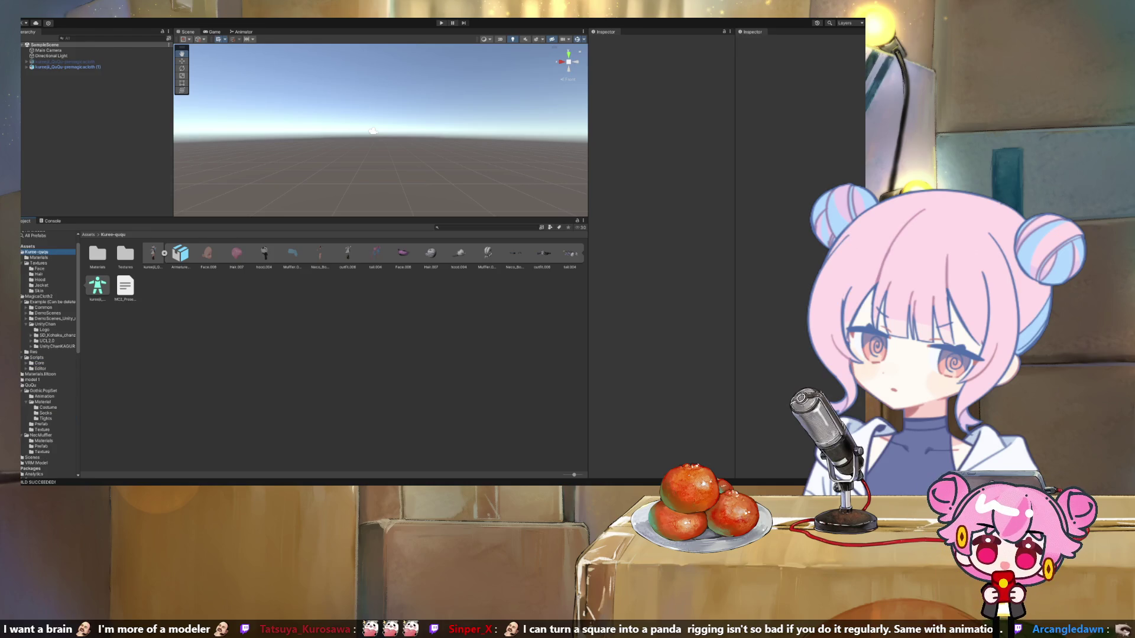
click(22, 380)
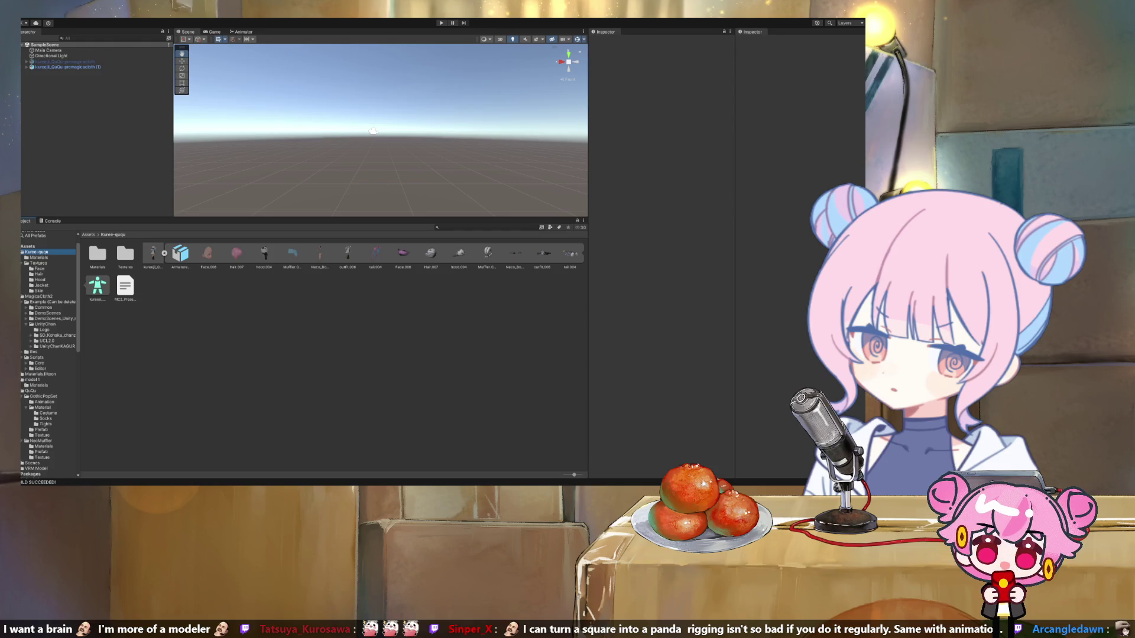
click(31, 379)
click(123, 254)
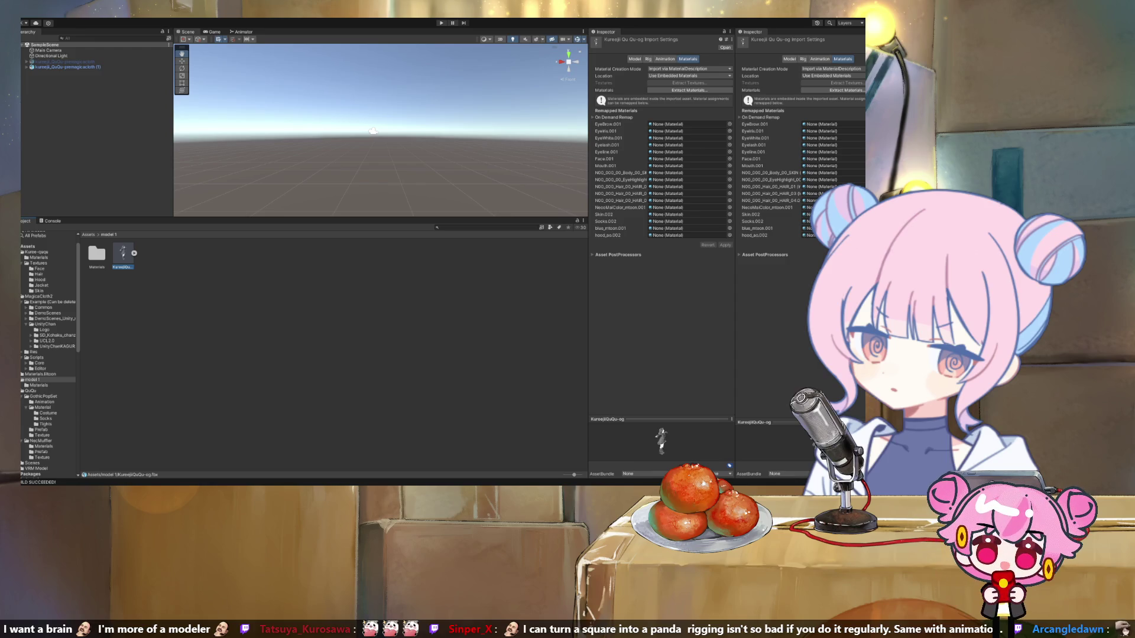
Step: Check model 1's Materials folder and model, then delete Materials and the model 1 folder
double_click(96, 254)
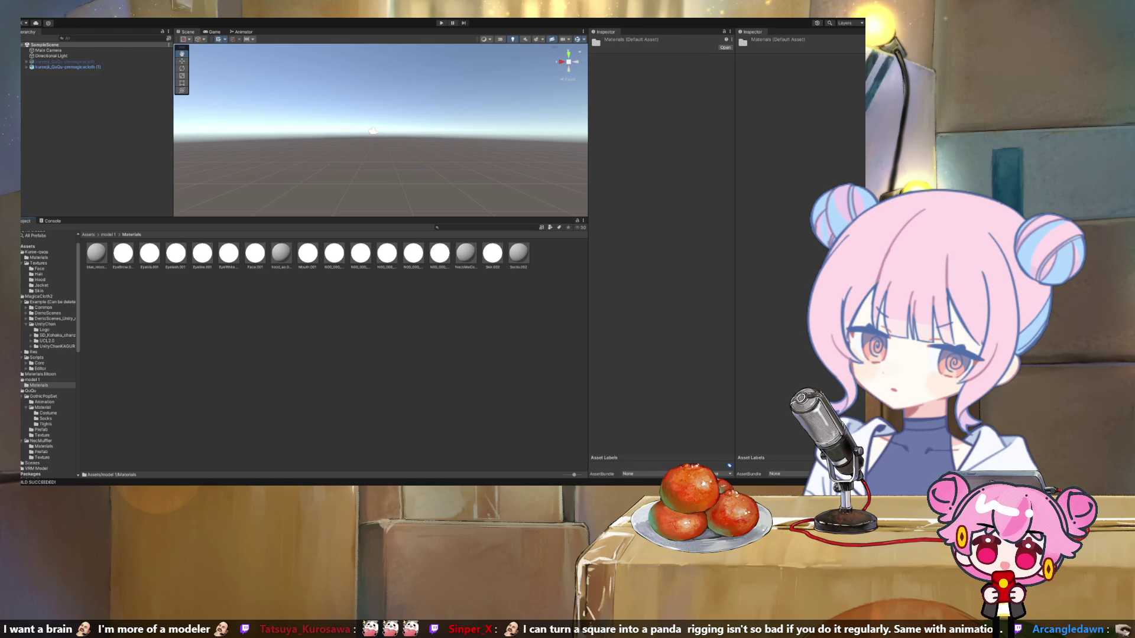
click(32, 380)
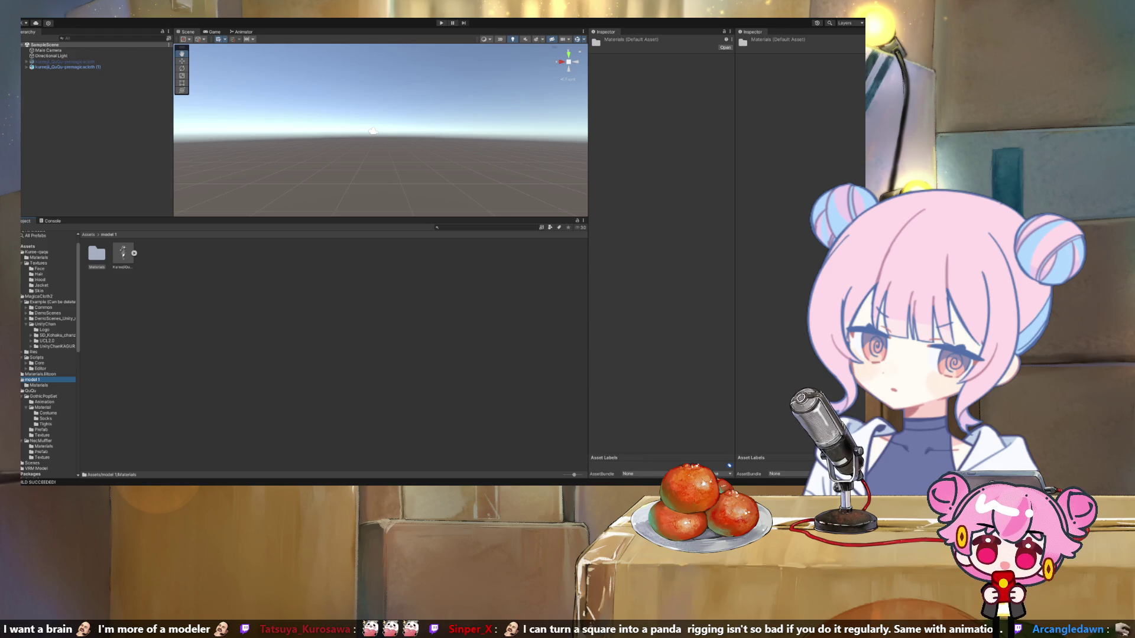
click(135, 253)
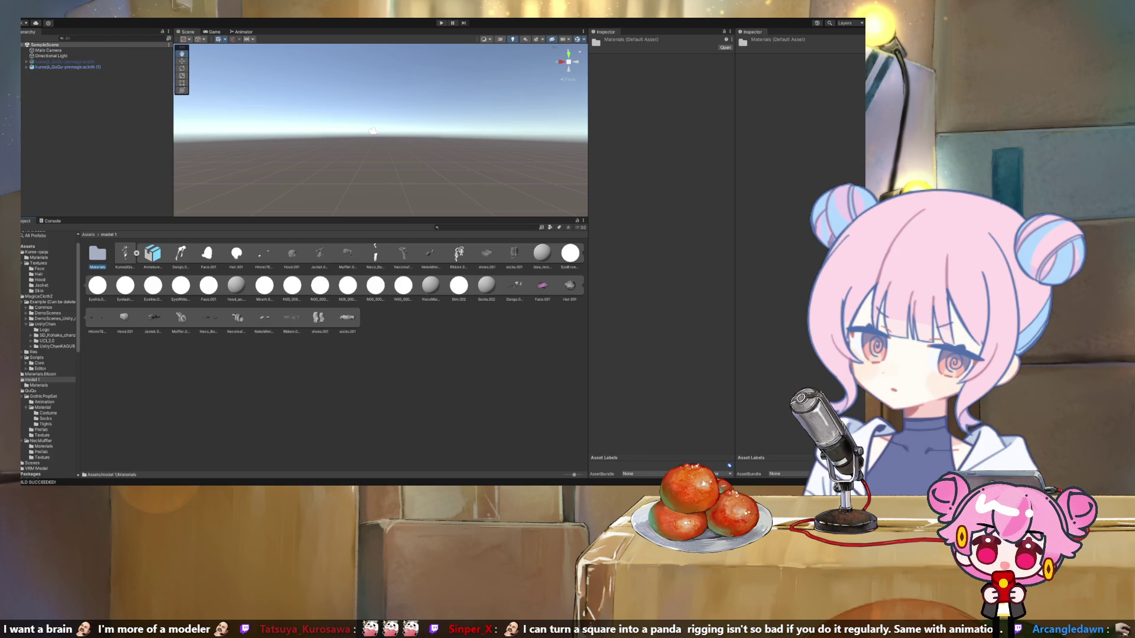
key(Delete)
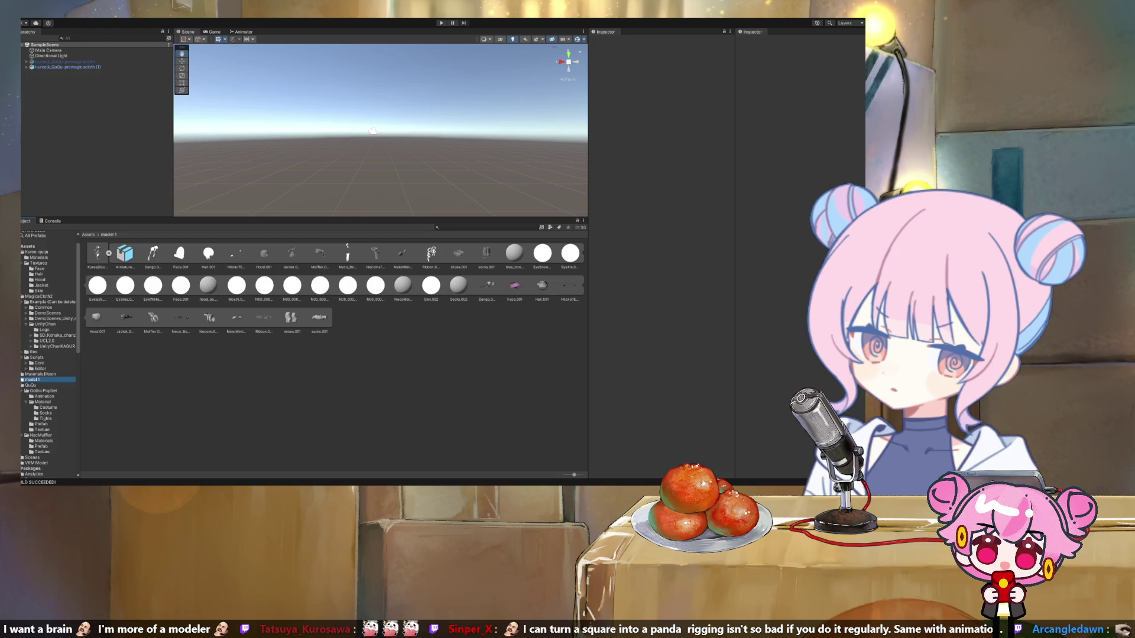
key(Delete)
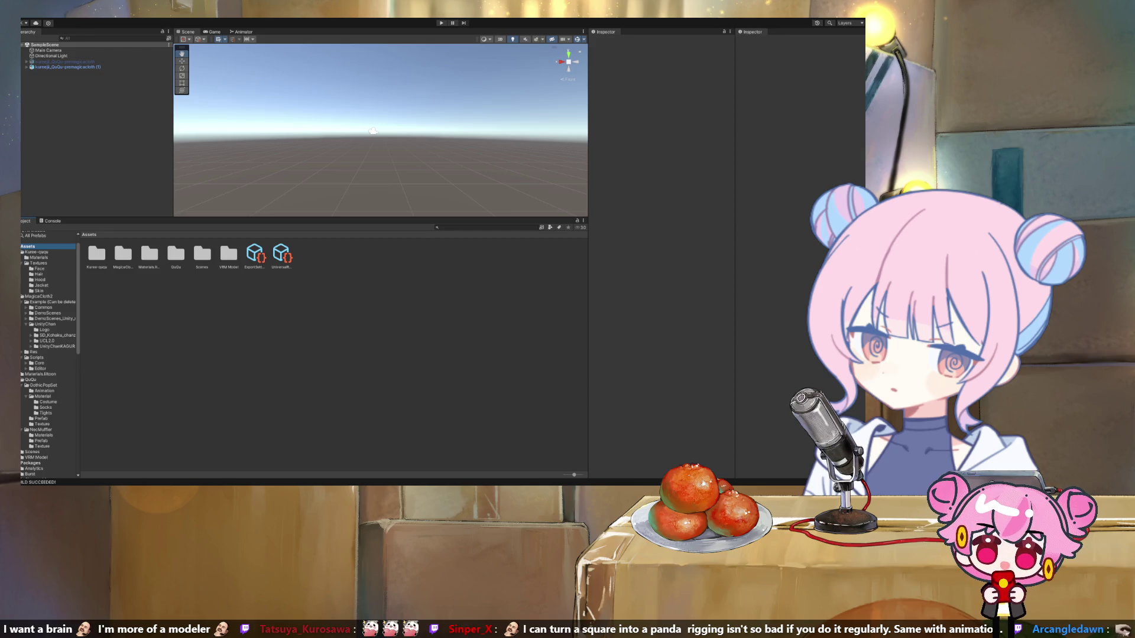
Step: Drag the kureeji_QuQu model from Assets > Kuree-ququ into the Scene view
click(36, 252)
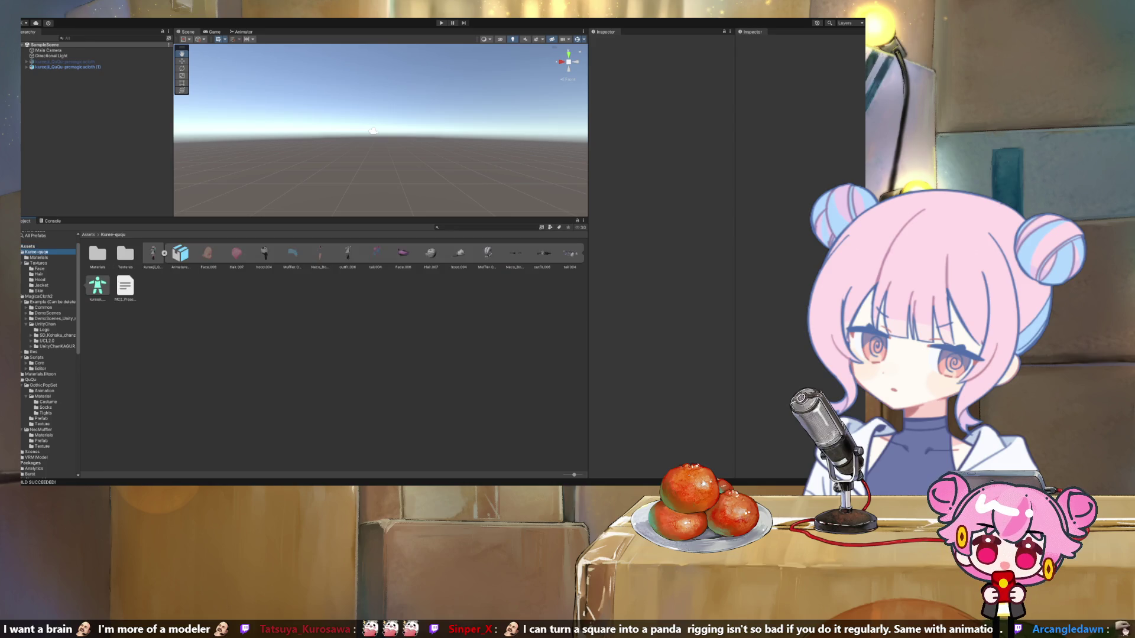
click(153, 254)
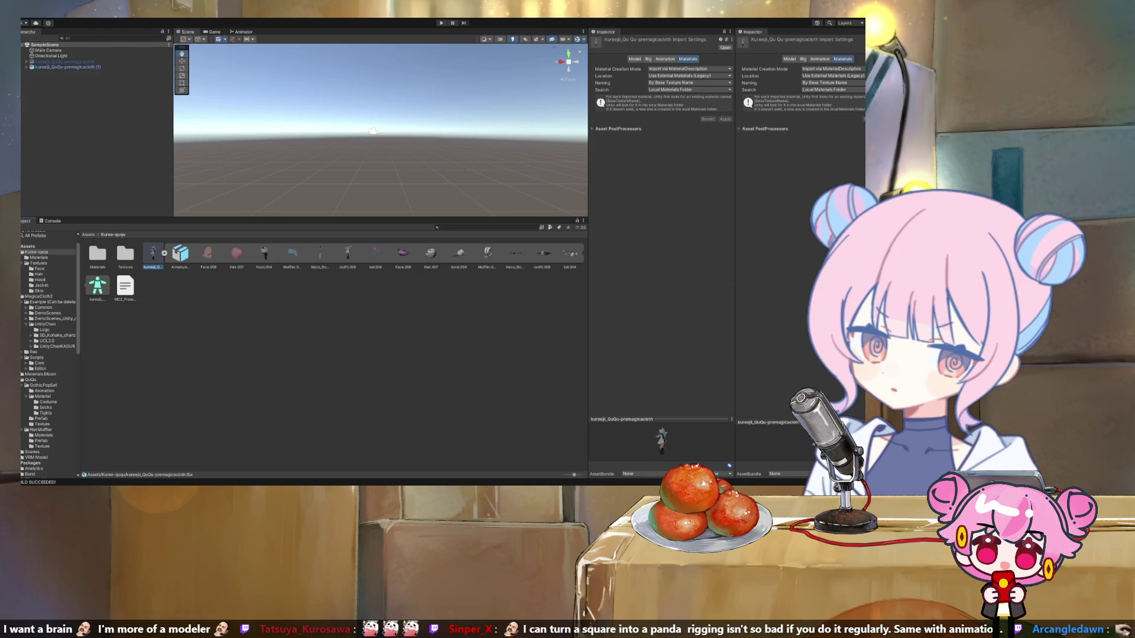
drag(152, 254, 65, 72)
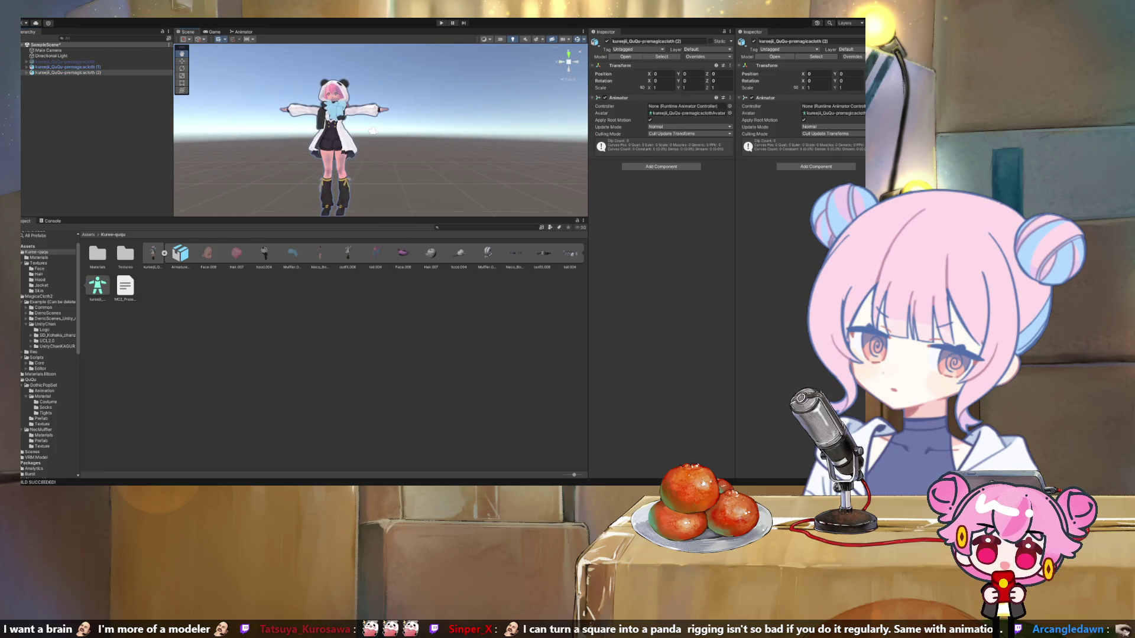
Step: Compare the (1) and (2) avatar entries and the model's import settings, then delete kureeji_QuQu-premagicacloth (2)
click(26, 72)
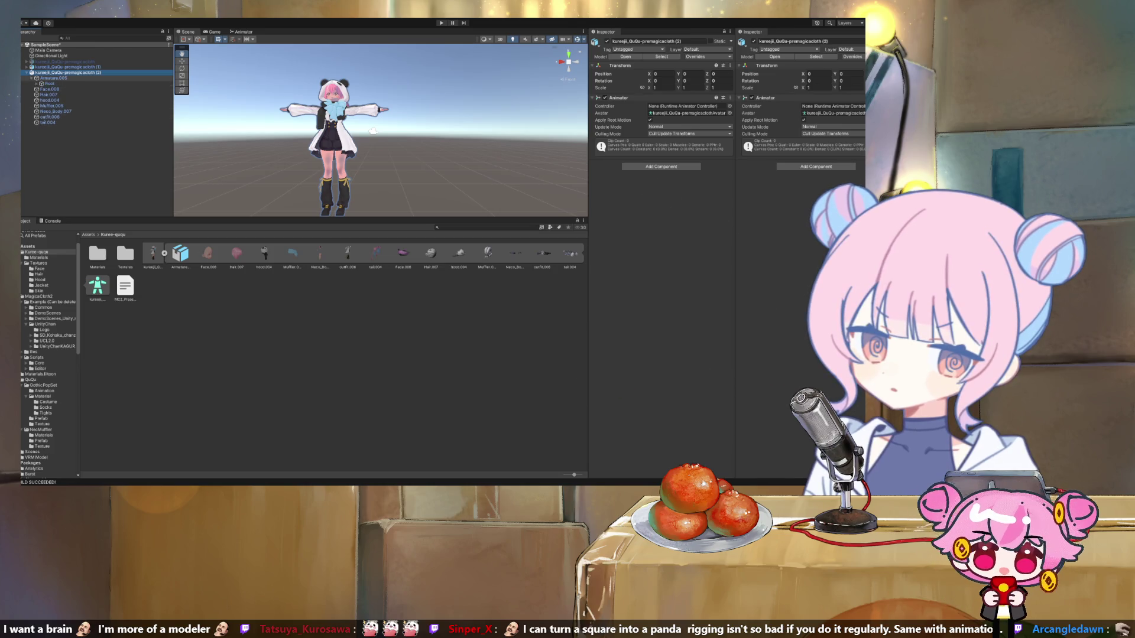
key(Delete)
click(26, 72)
click(26, 67)
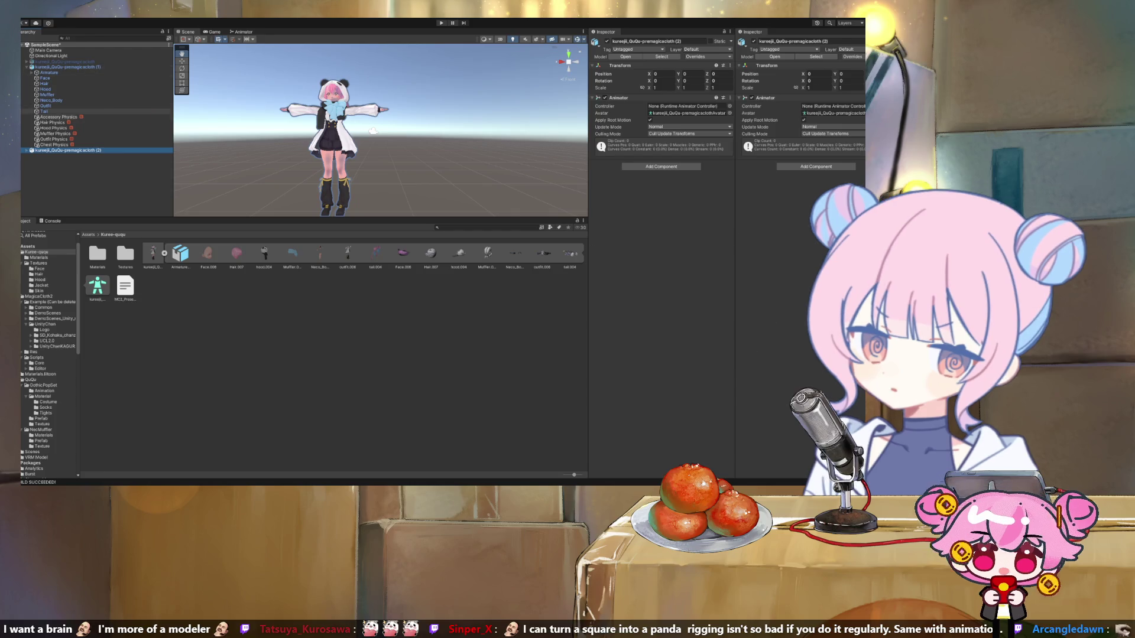
key(Right)
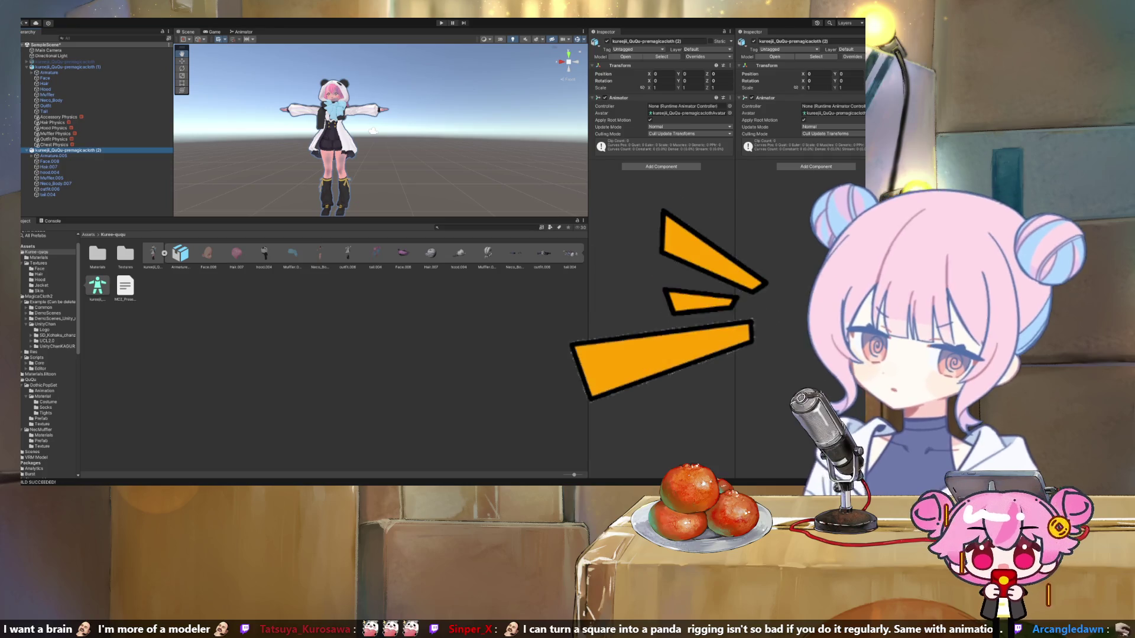
click(153, 253)
click(165, 253)
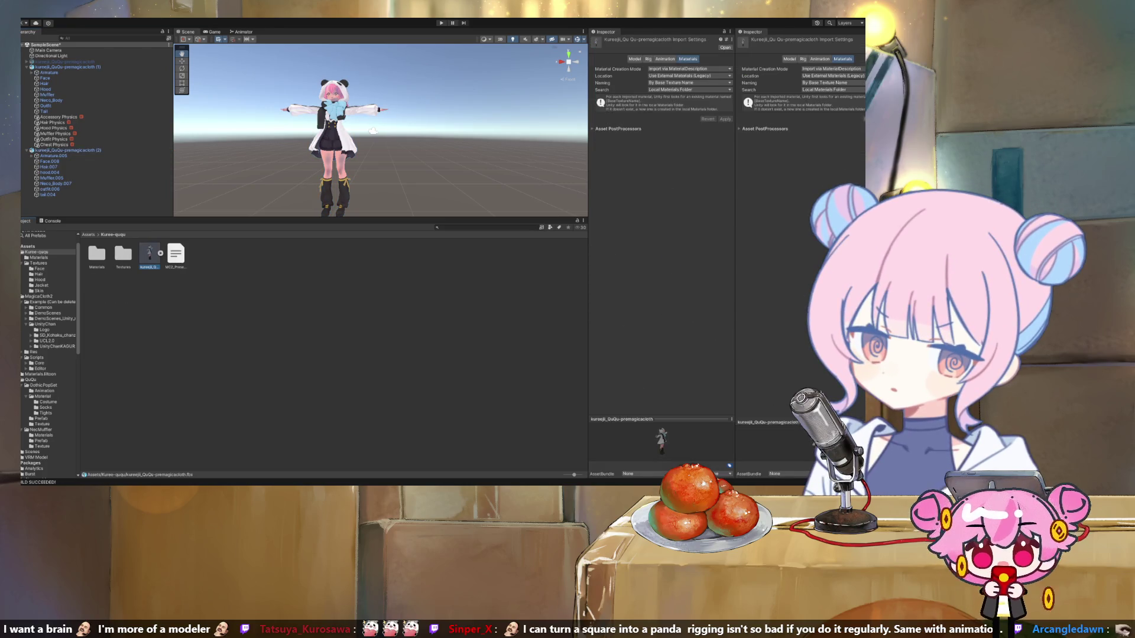
click(68, 150)
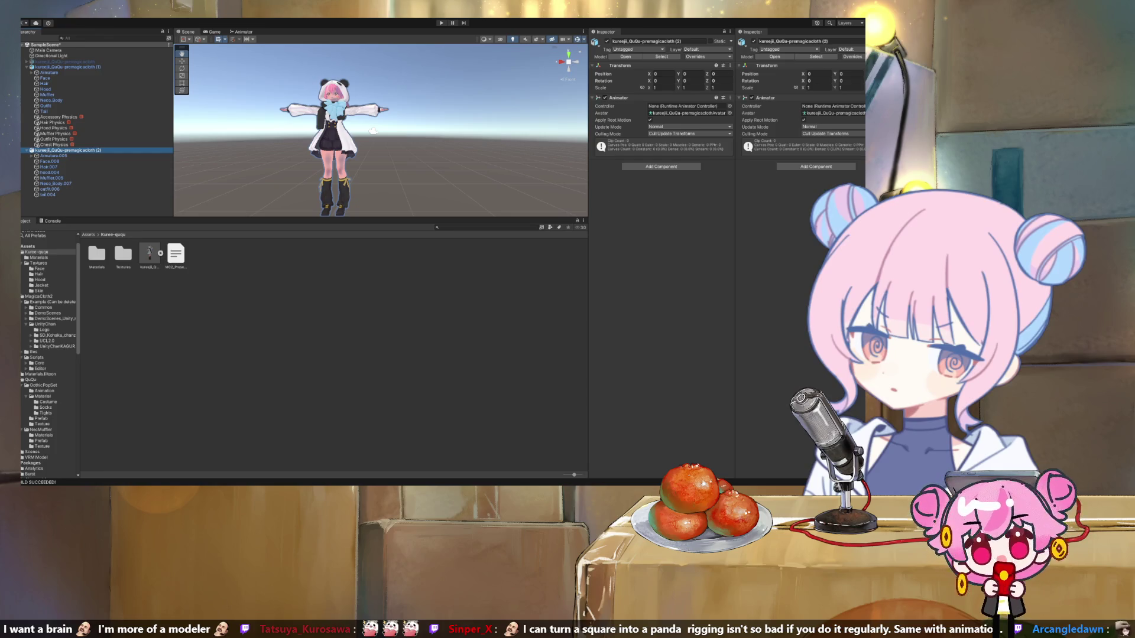
key(ctrl+z)
key(ctrl+z)
key(ctrl+z)
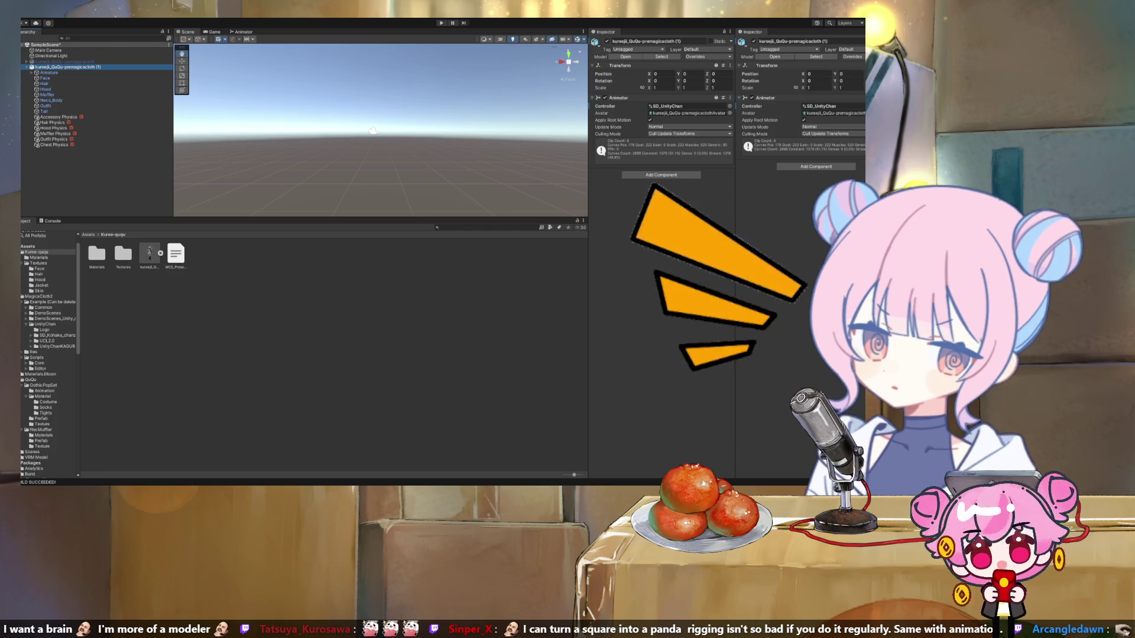
Step: Undo and redo to restore kureeji_QuQu-premagicacloth (2), toggling between the (1) and (2) entries
key(ctrl+y)
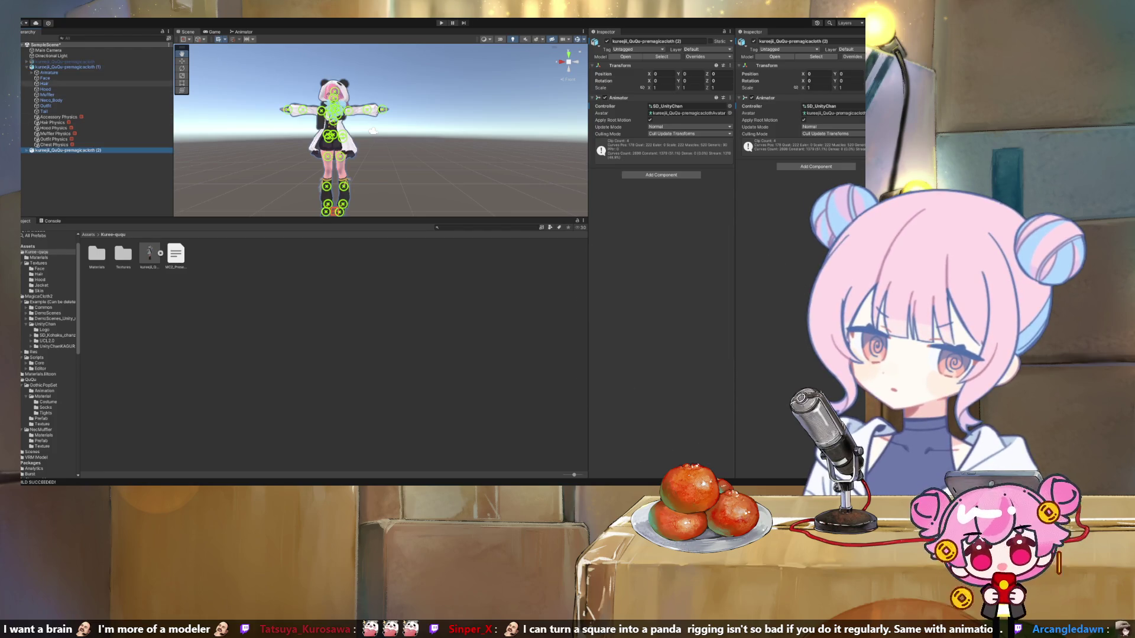
key(ctrl+z)
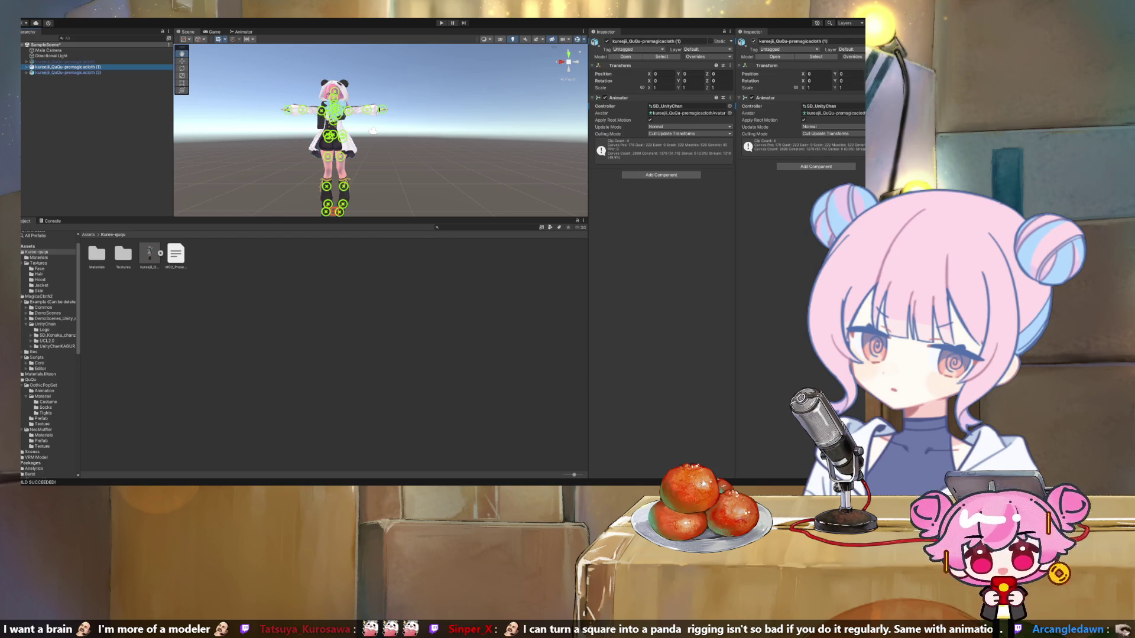
key(ctrl+y)
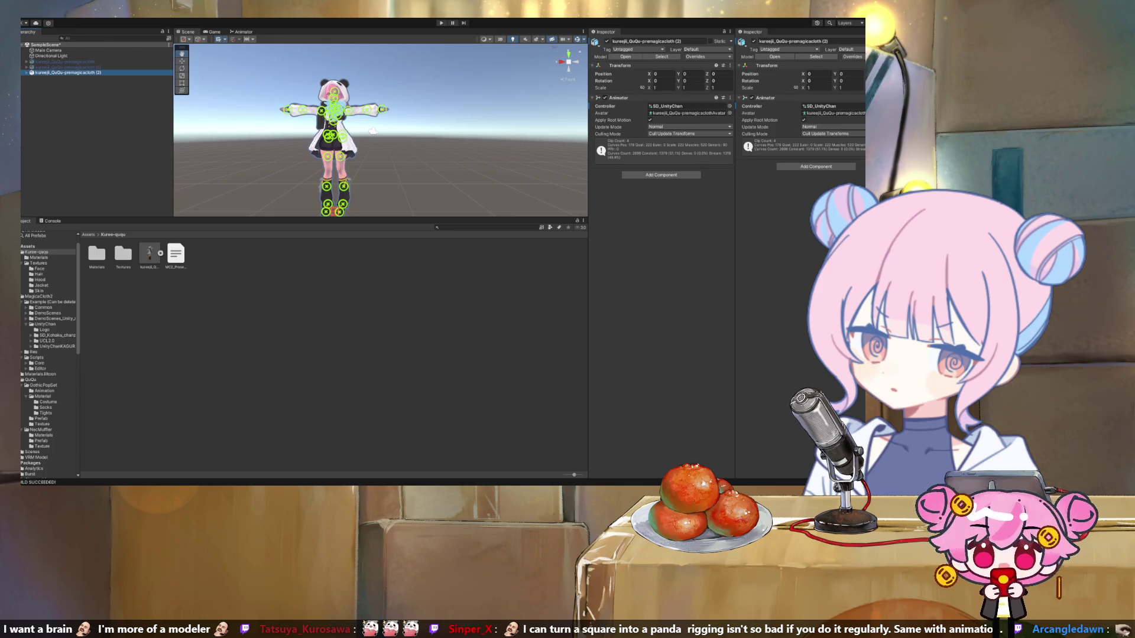
Step: Expand avatar copy (2), inspect its Face materials, then view the kureeji_QuQu model's material import settings
key(ctrl+z)
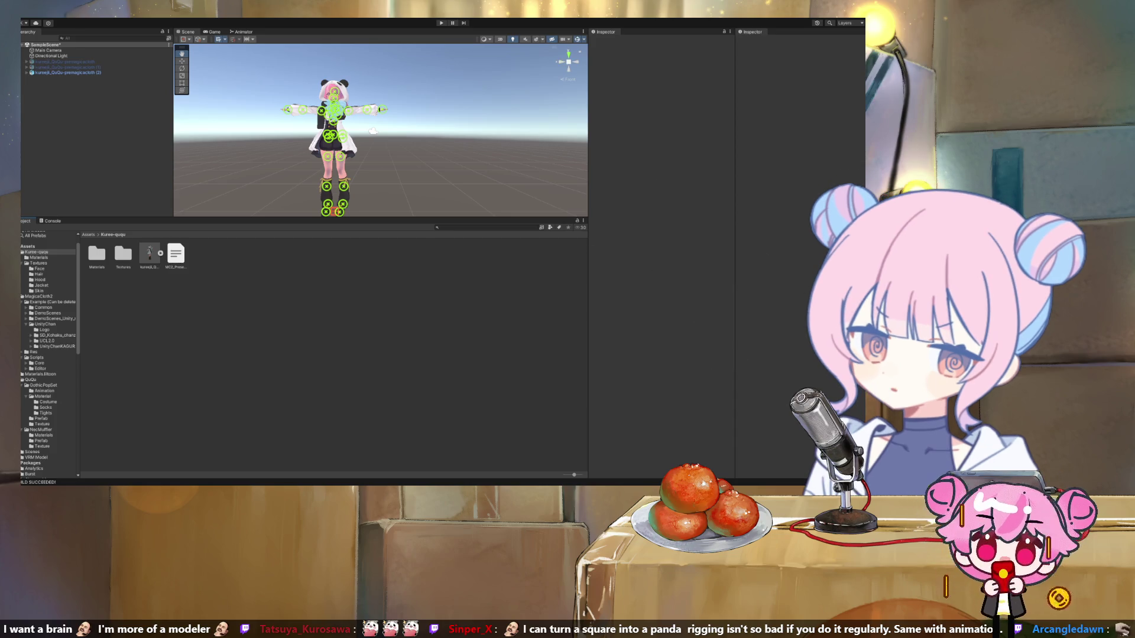
scroll(381, 130, up, 5)
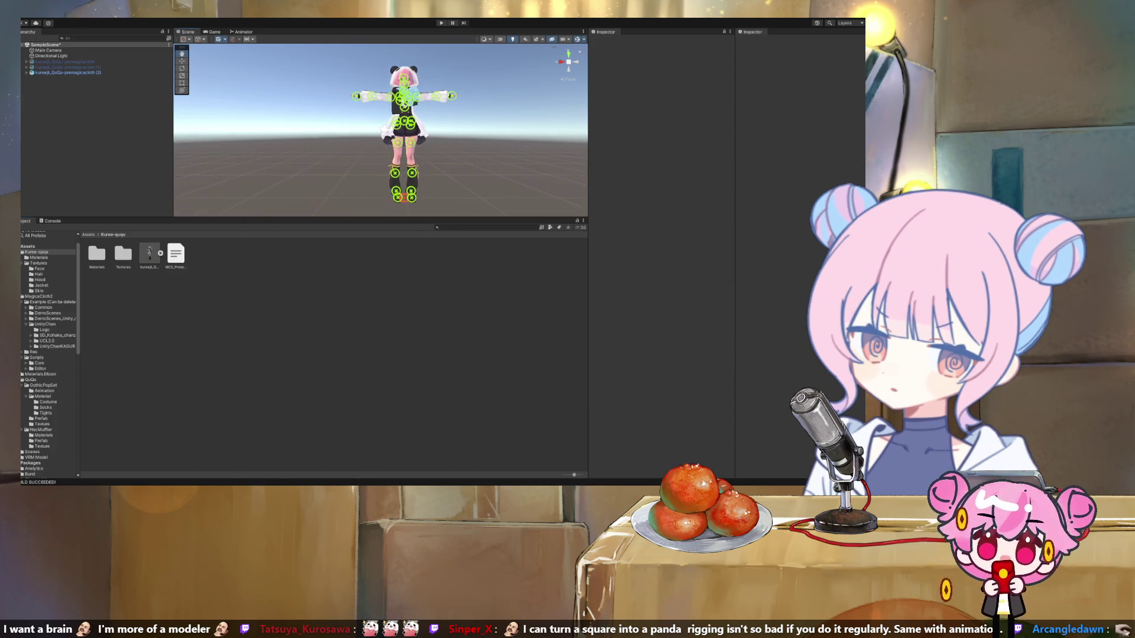
scroll(381, 130, up, 4)
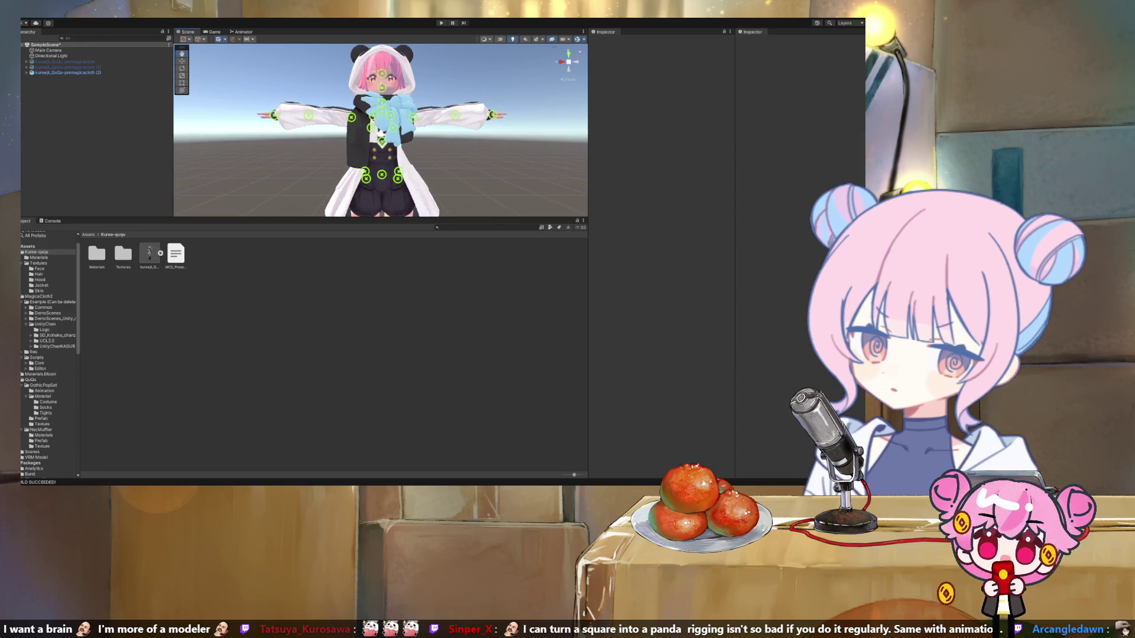
click(27, 73)
click(45, 84)
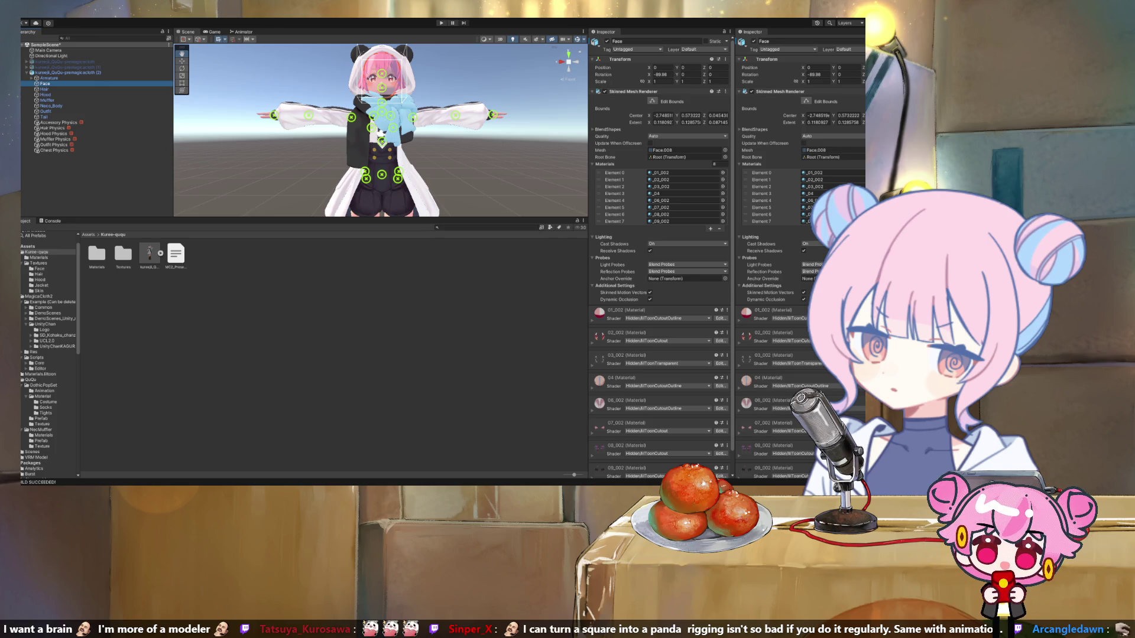
click(149, 254)
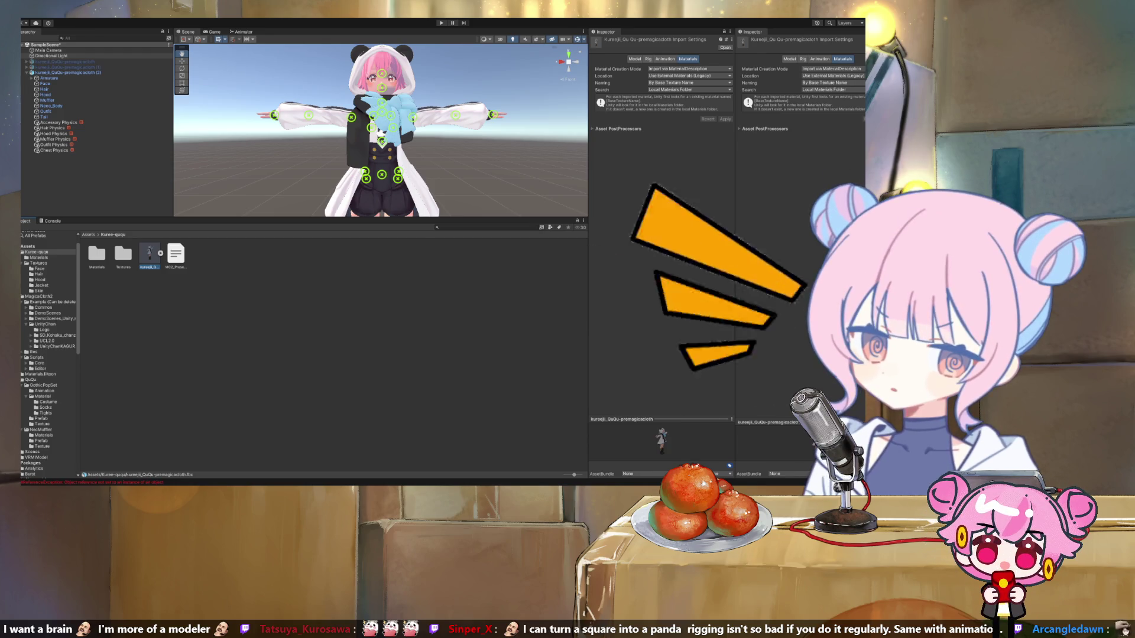
Step: Remove the SD_UnityChan animator controller from avatar copy (2) and save the scene
click(67, 72)
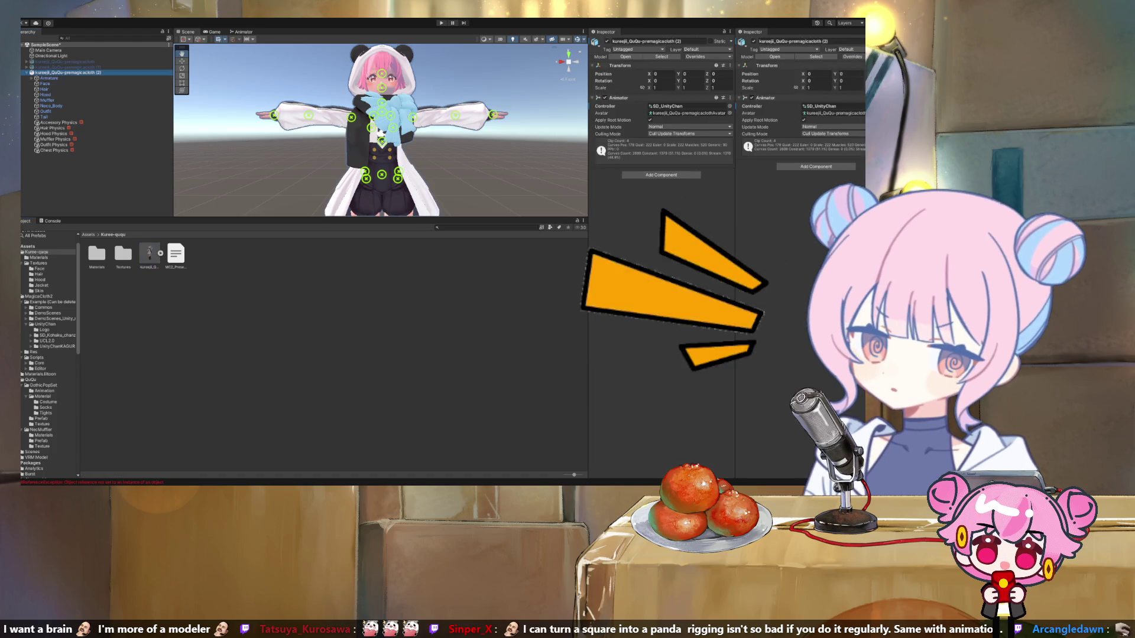
click(689, 105)
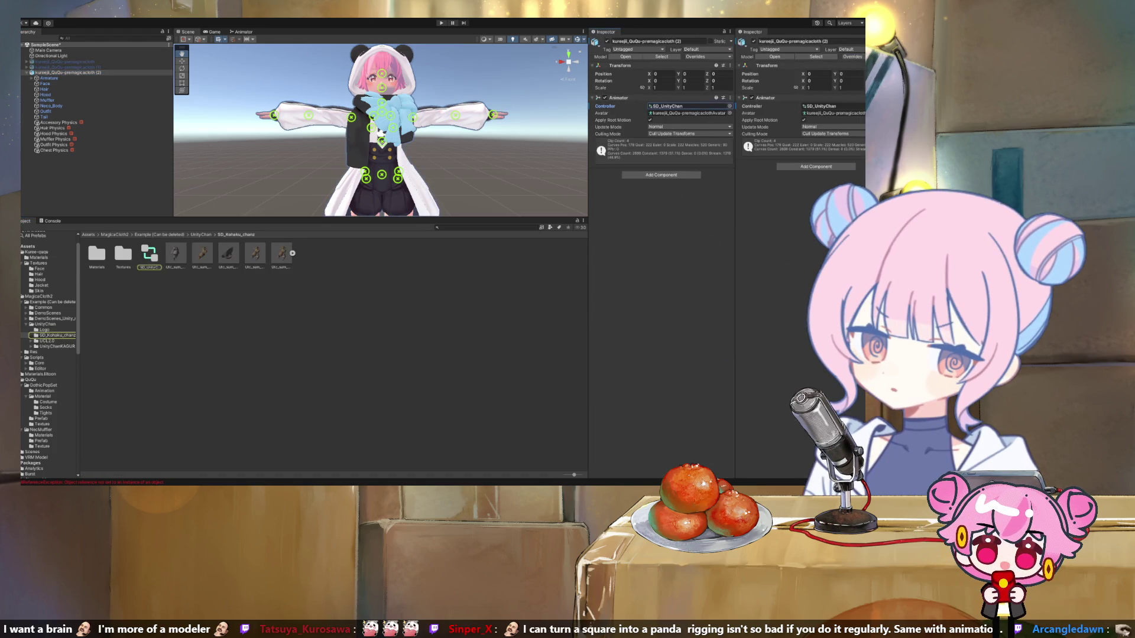
key(Delete)
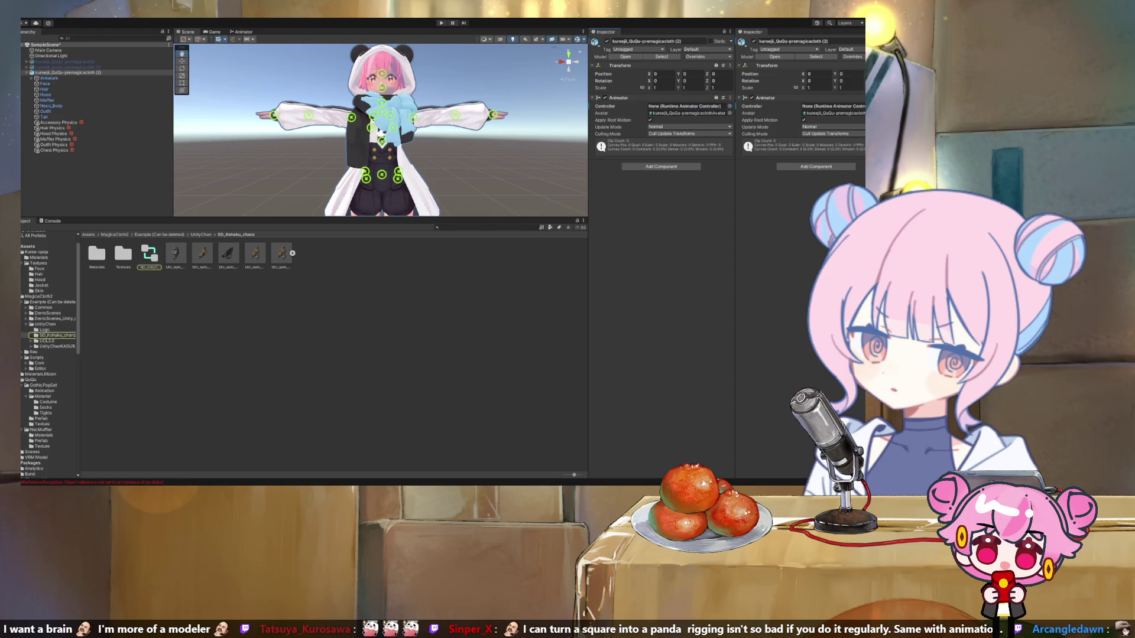
click(46, 45)
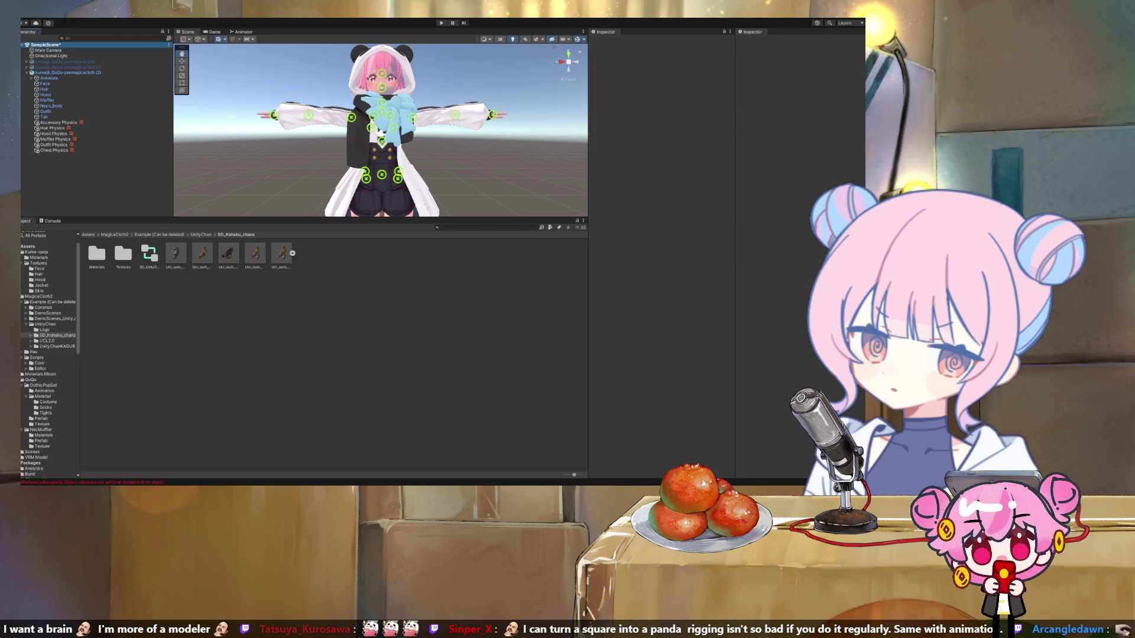
key(ctrl+s)
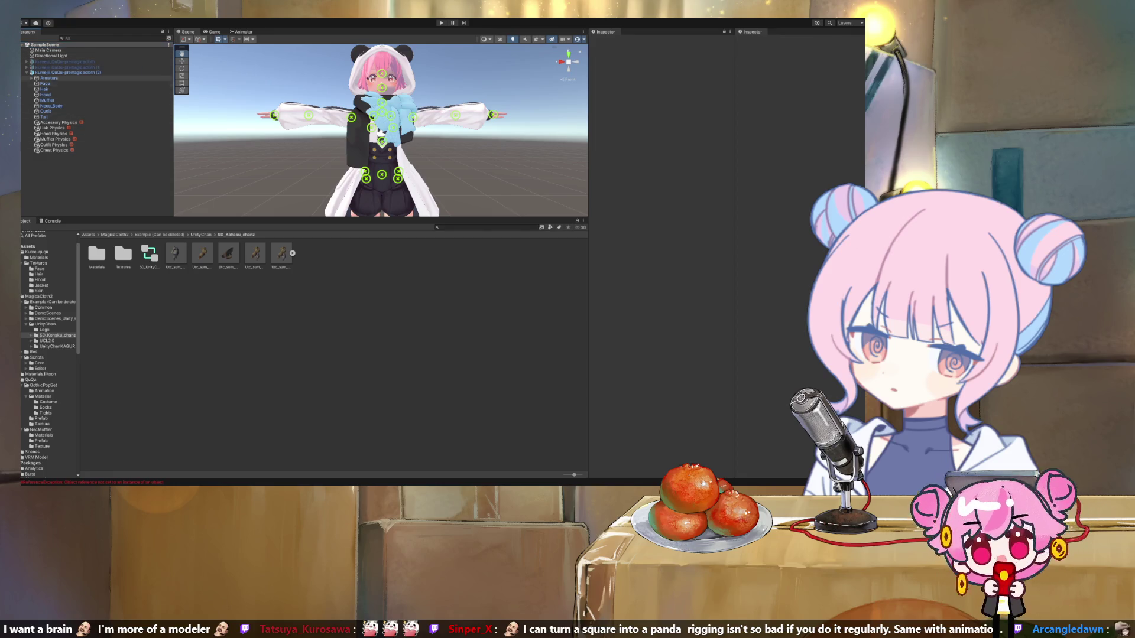
Step: Keep the avatar copy's name unchanged, collapse its Armature tree, and show the Kuree-ququ folder
click(68, 72)
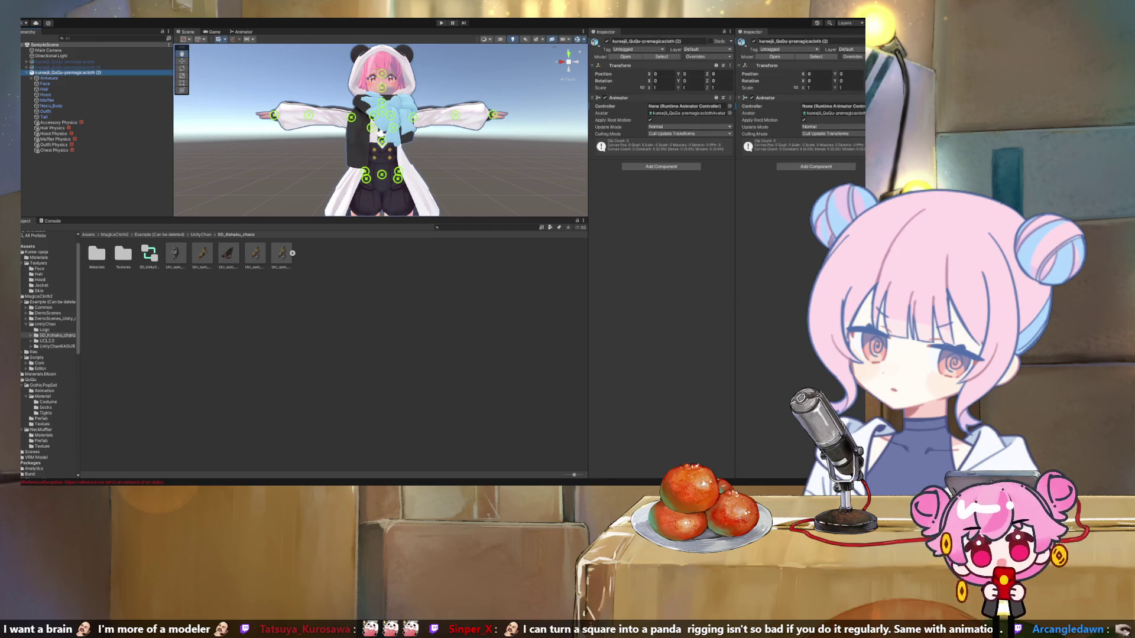
key(F2)
key(Return)
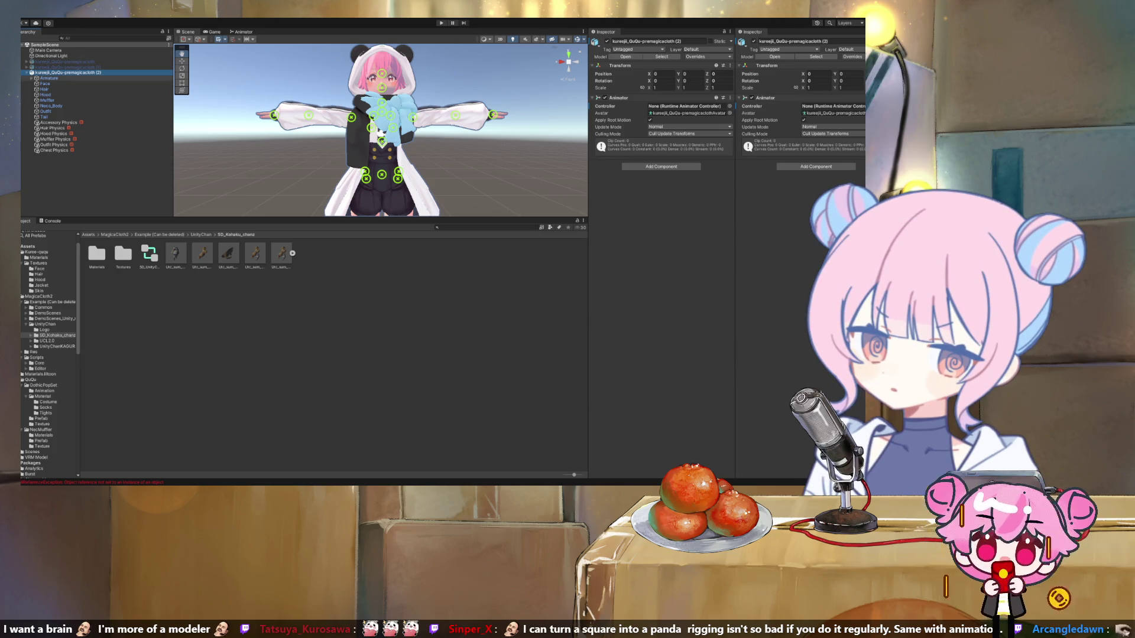
click(32, 78)
click(32, 78)
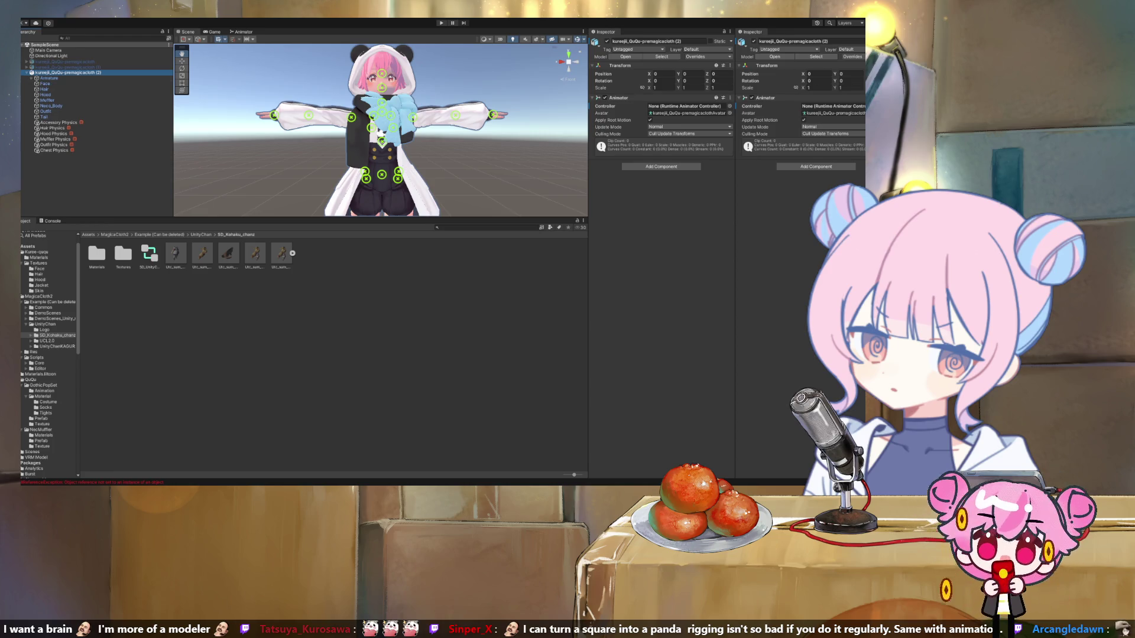
key(Left)
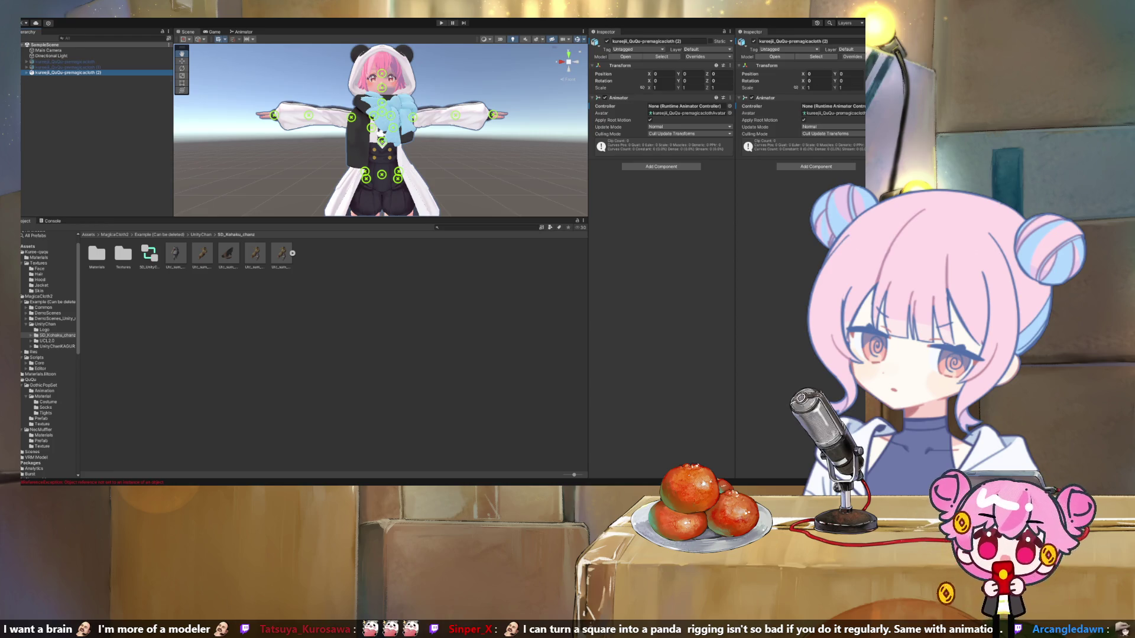
click(36, 251)
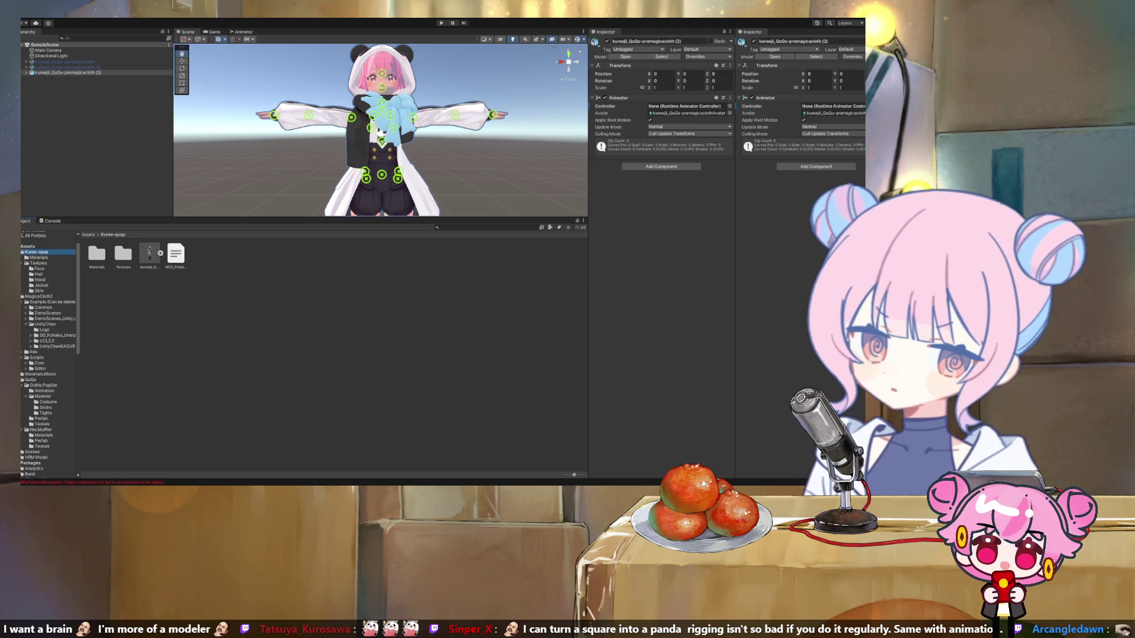
Step: Create a New Folder under Assets, open it, and drag avatar copy (2) in as a prefab
click(28, 246)
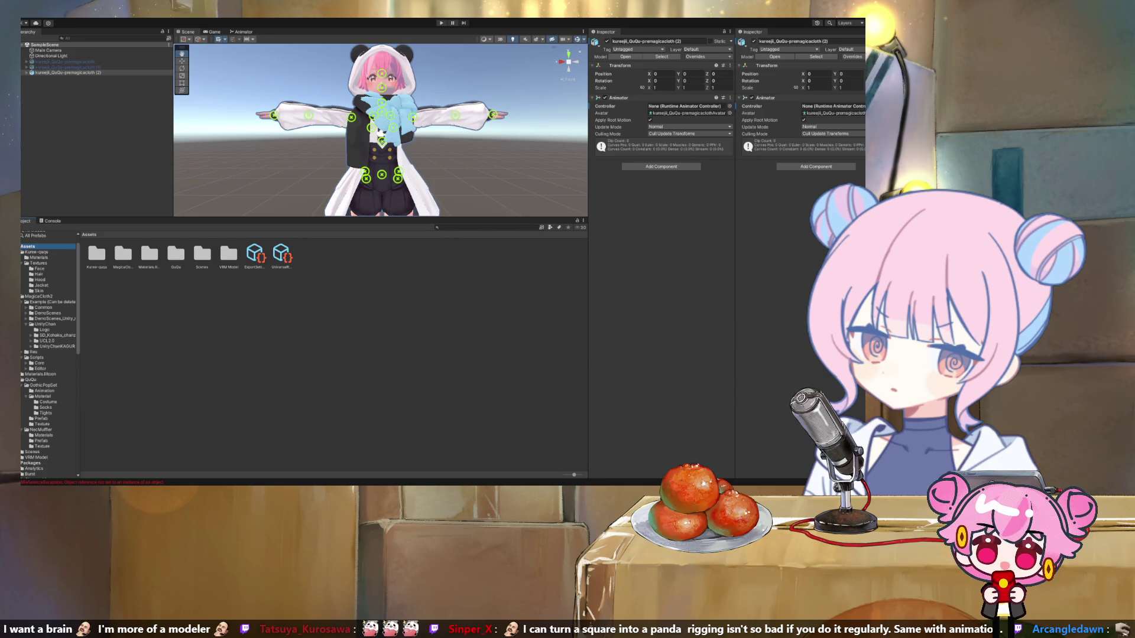
click(28, 246)
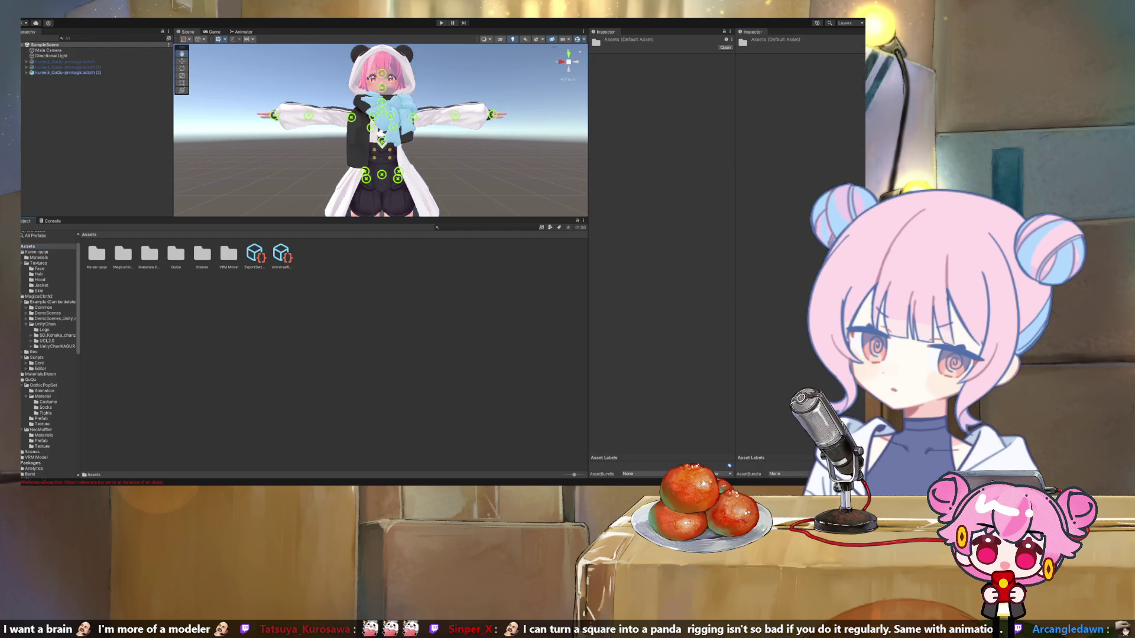
key(ctrl+shift+n)
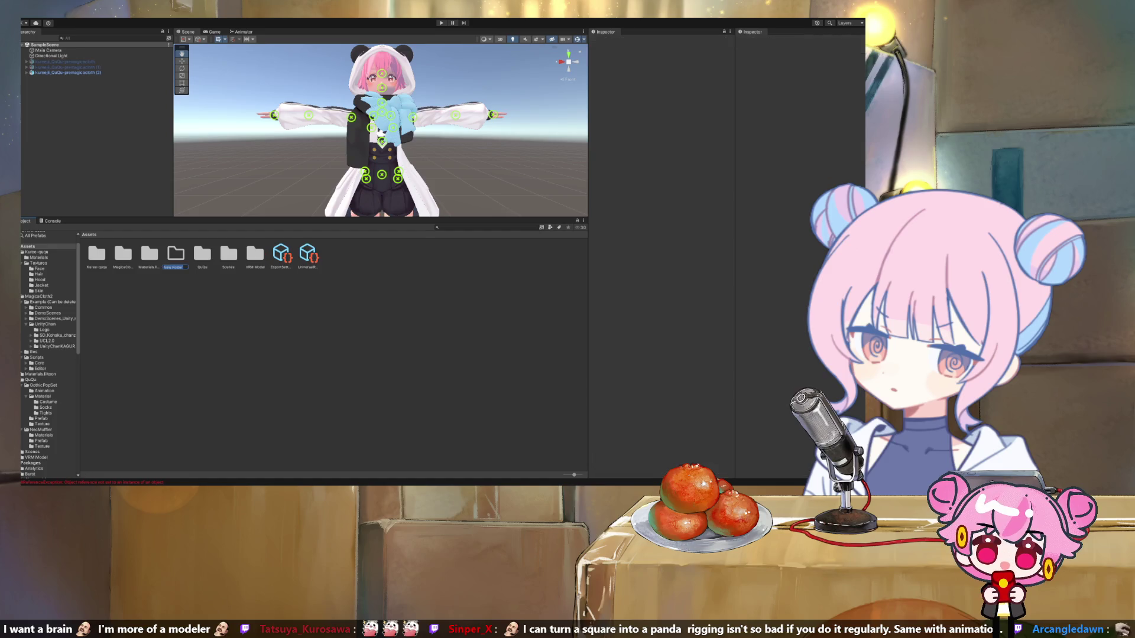
key(Return)
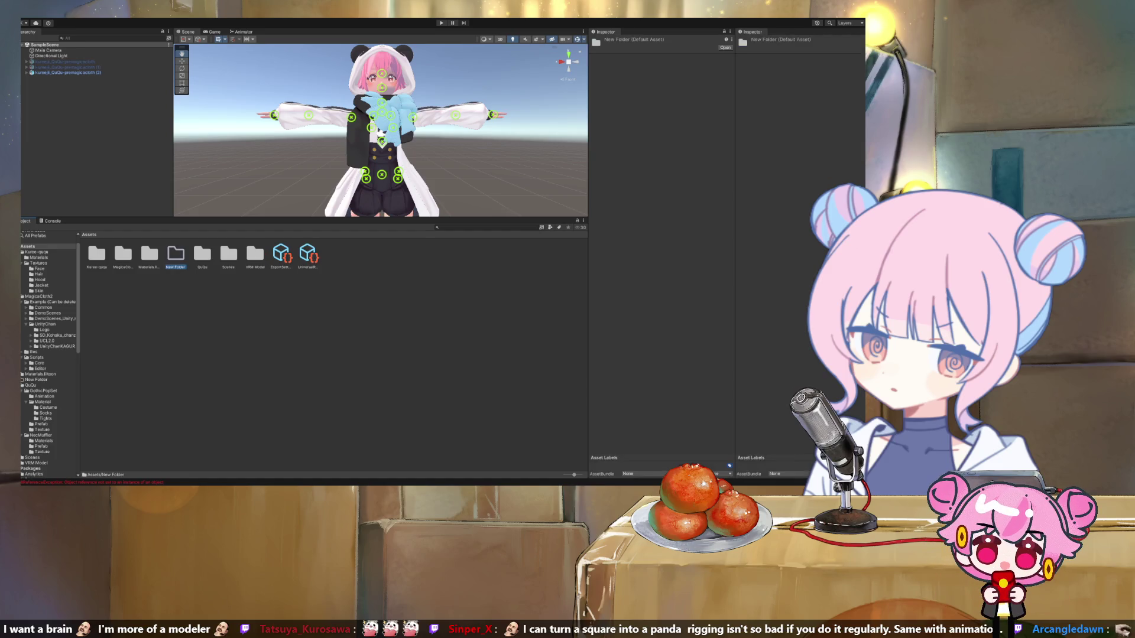
key(Return)
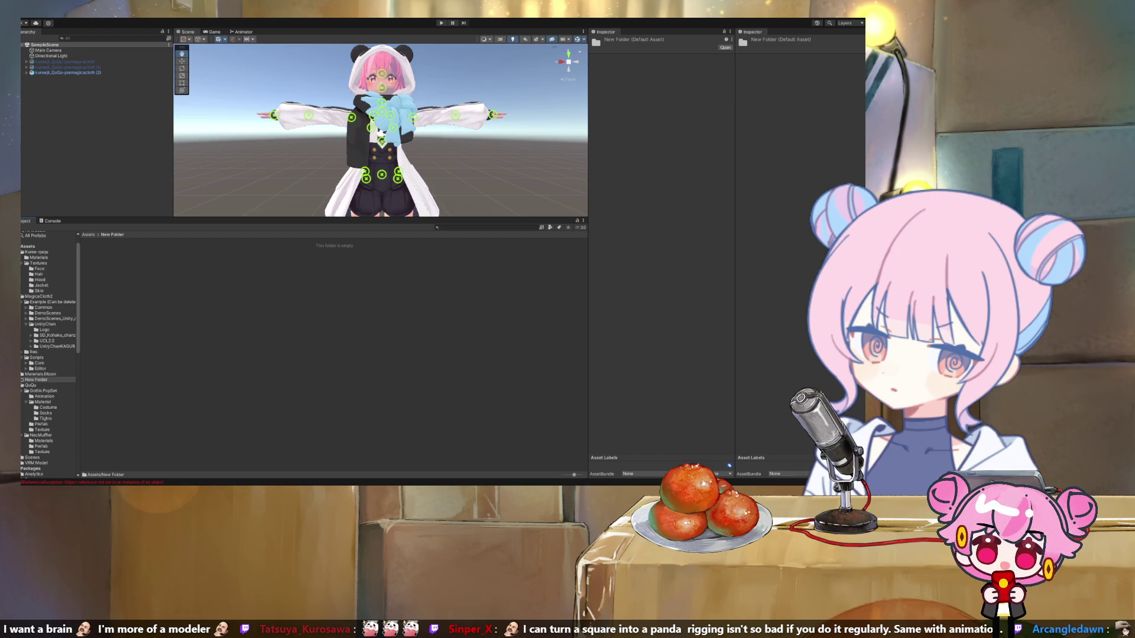
drag(68, 72, 330, 354)
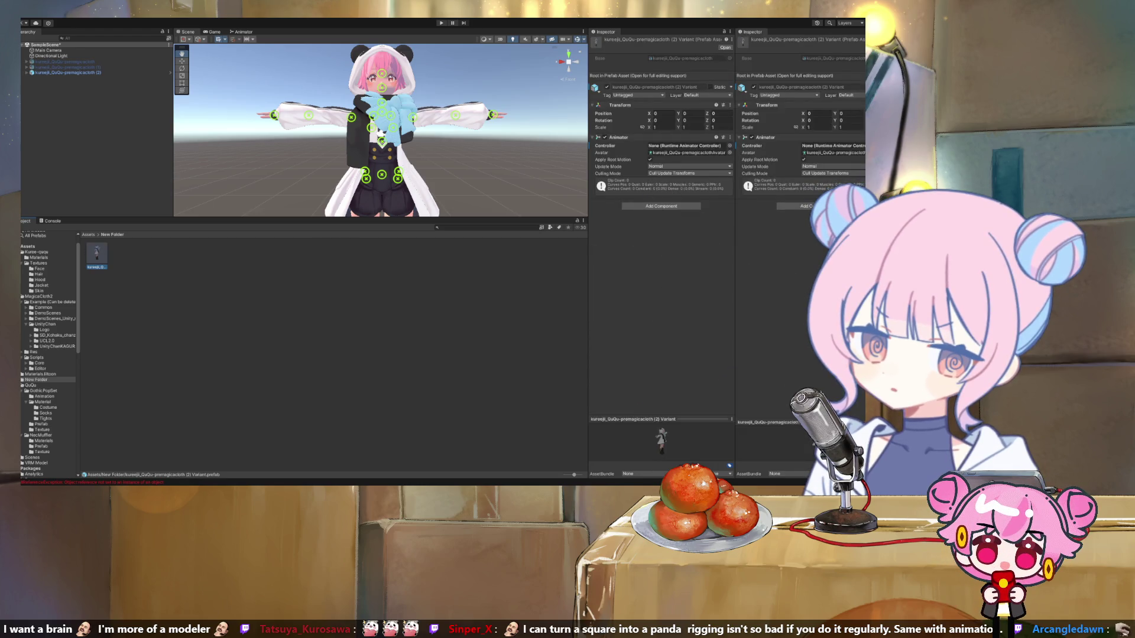
Step: Delete the unwanted prefab Variant and the avatar copy (2) from the scene
click(97, 254)
key(Delete)
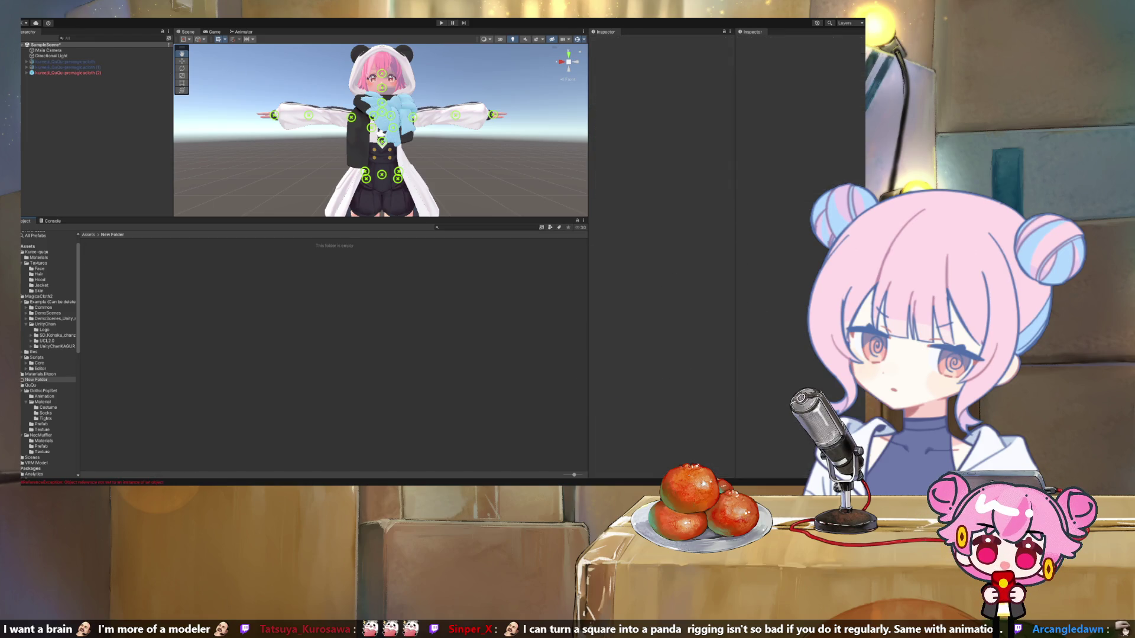
click(68, 72)
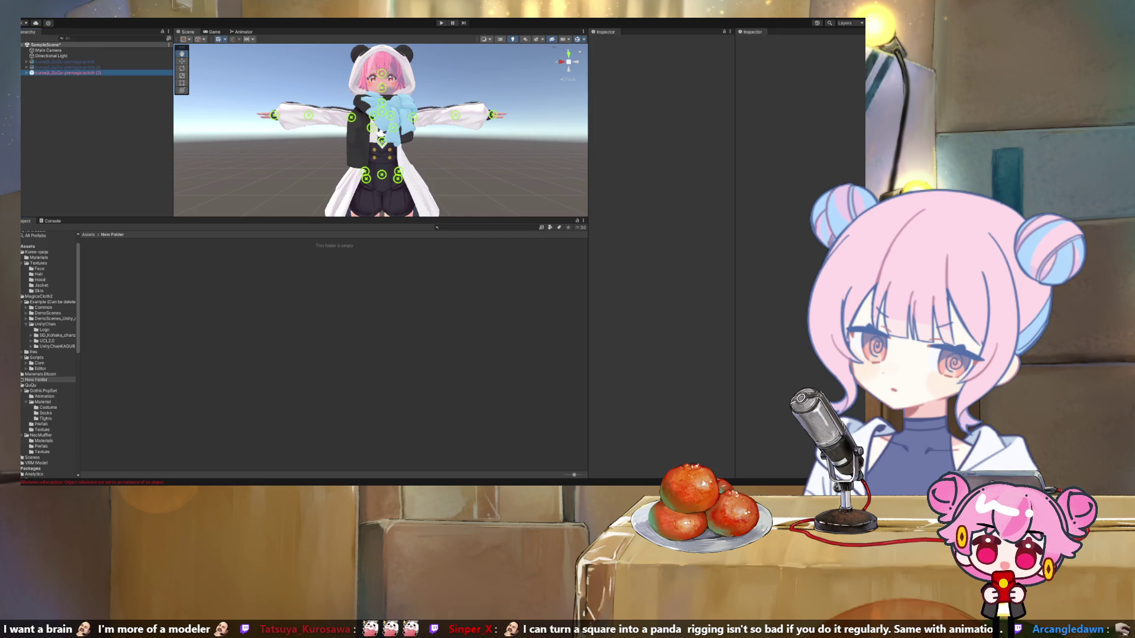
key(Delete)
Step: Duplicate avatar (1), save the copy as a prefab in New Folder, and open it for editing
click(68, 66)
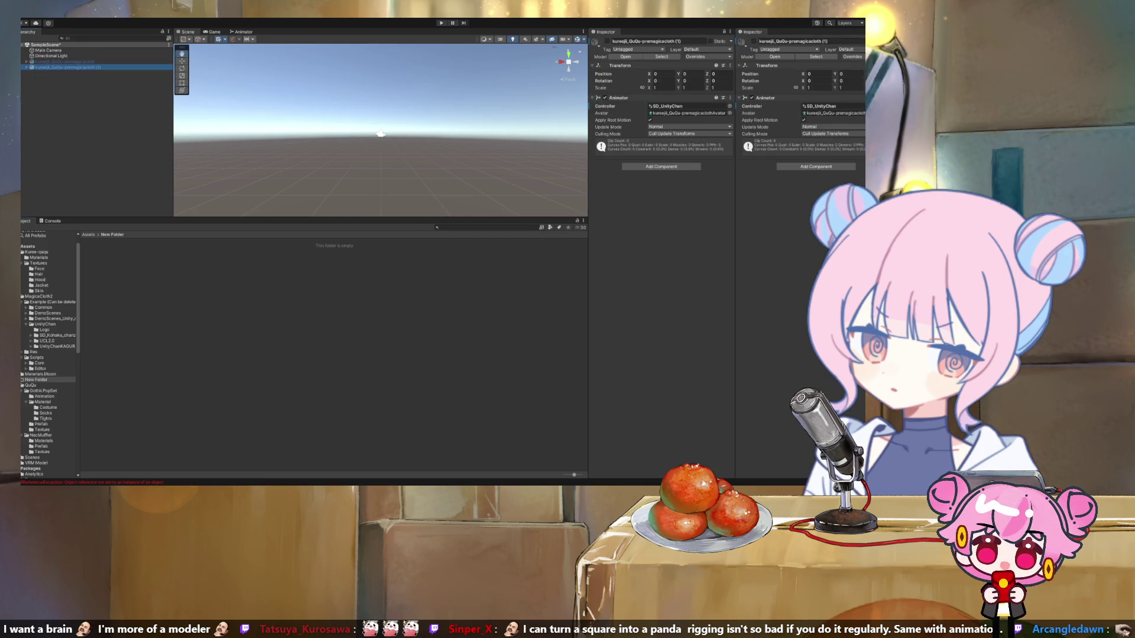
key(ctrl+d)
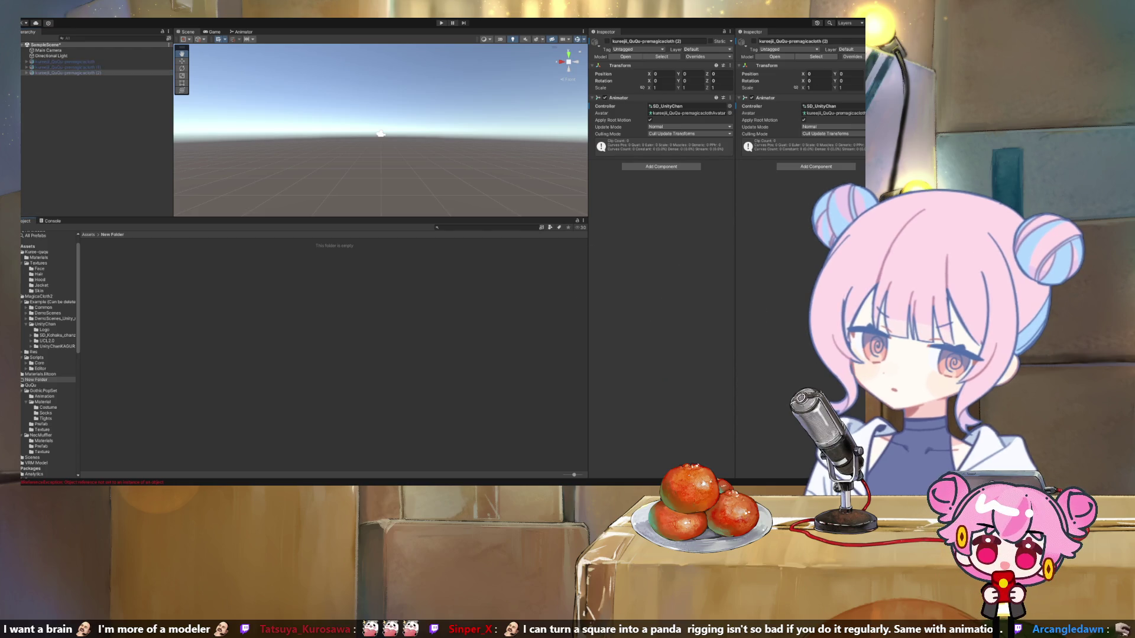
drag(65, 72, 96, 254)
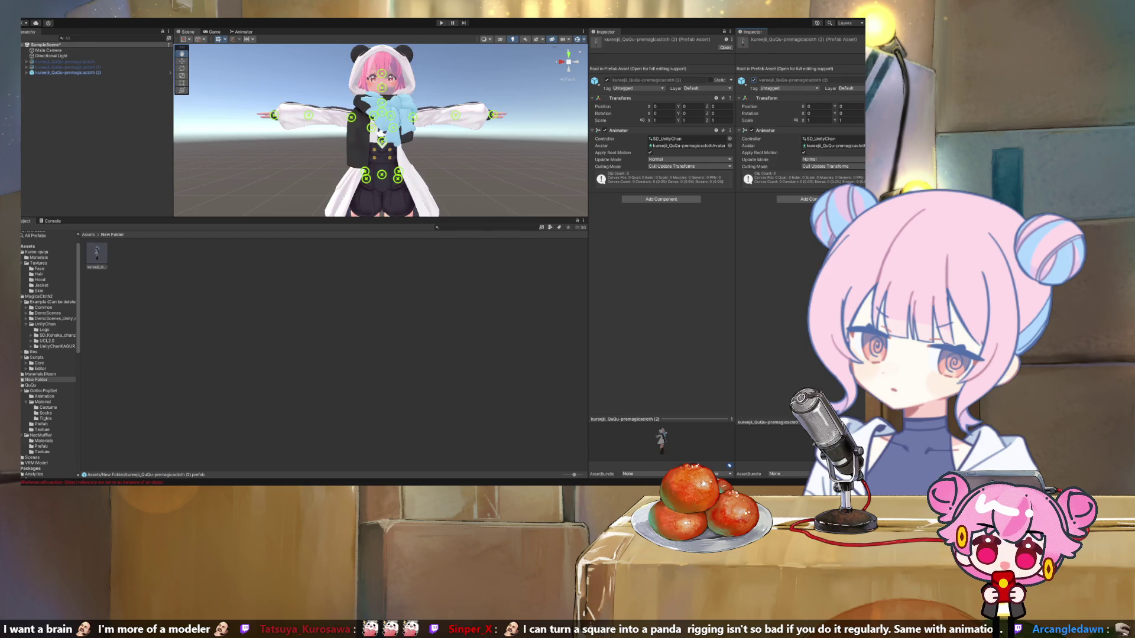
double_click(97, 253)
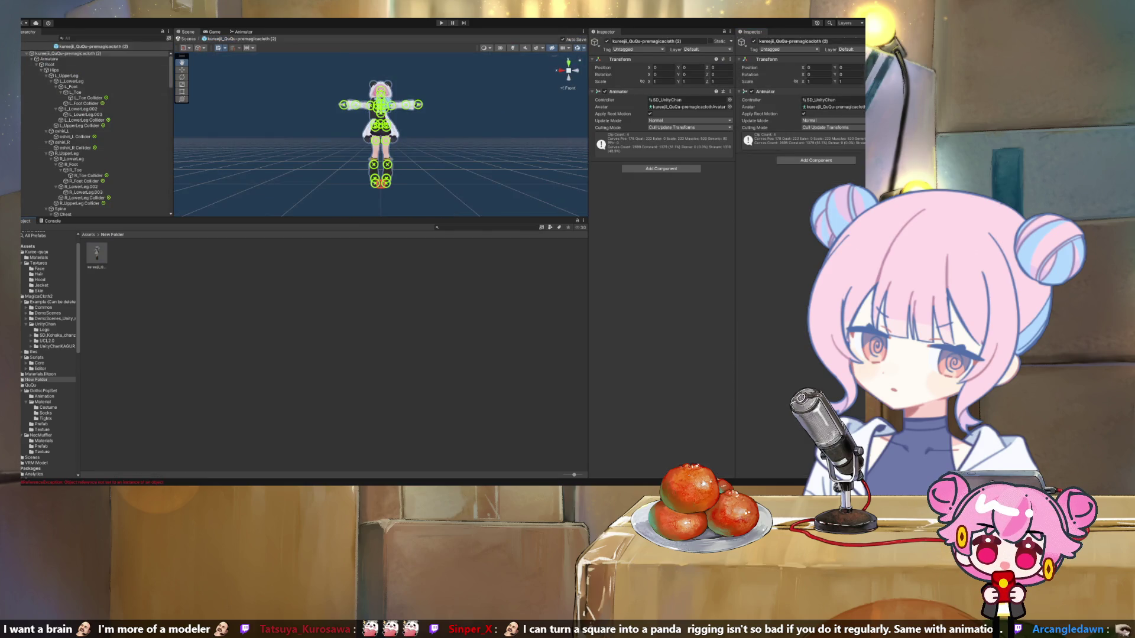
Step: Review the materials on the Face, Hood, Muffler, Naco_Body, Outfit and Tail meshes inside the prefab
scroll(94, 133, down, 15)
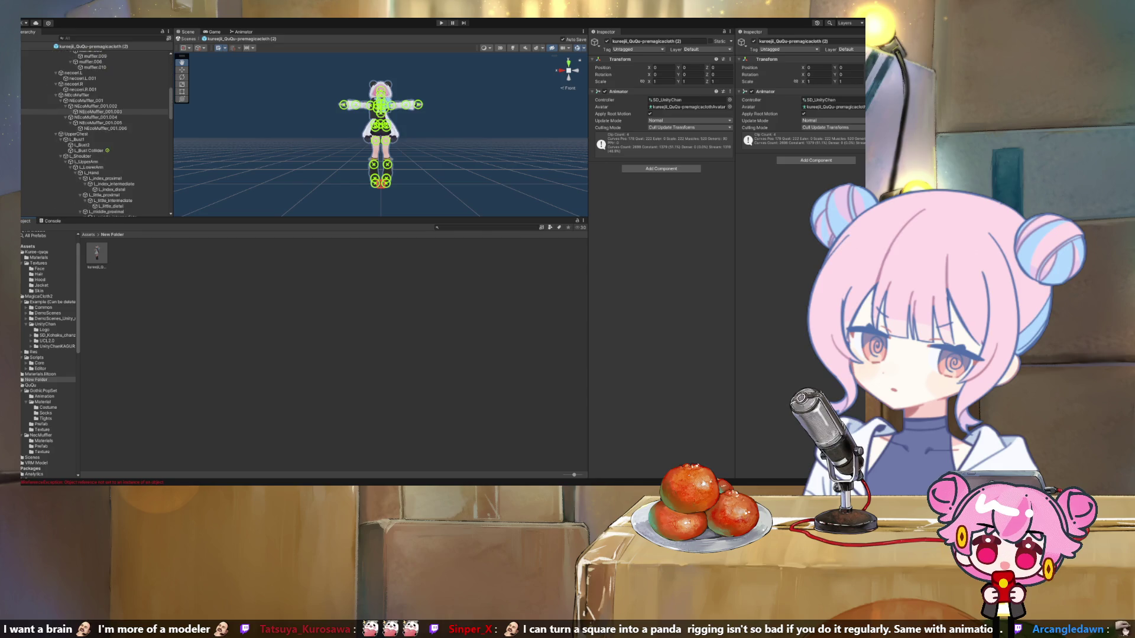
scroll(95, 133, down, 15)
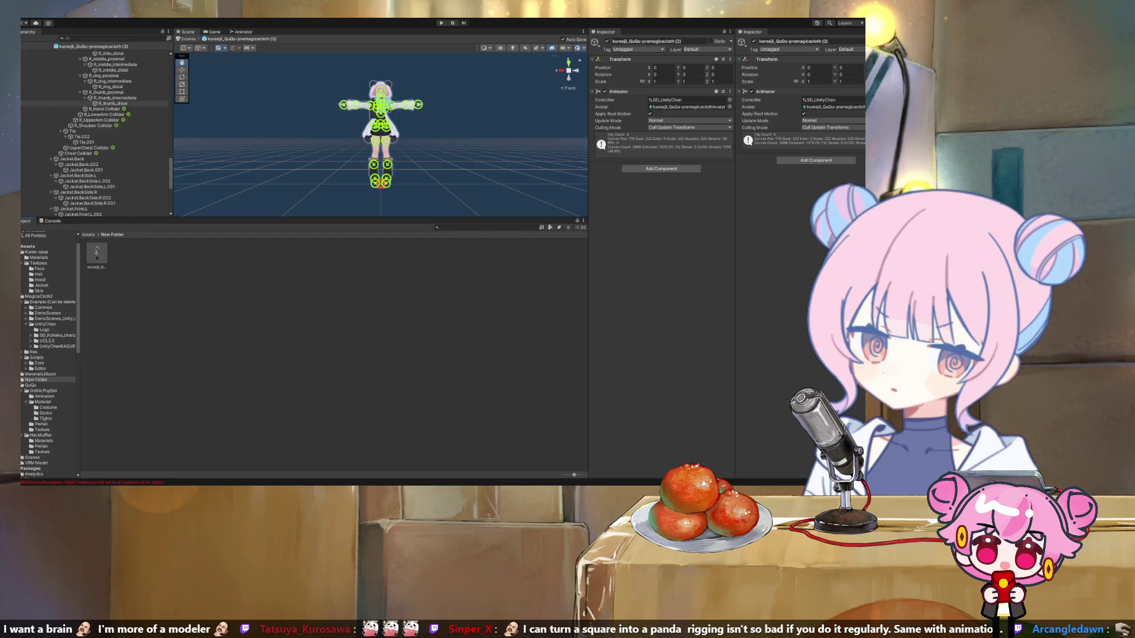
scroll(95, 133, down, 3)
click(44, 152)
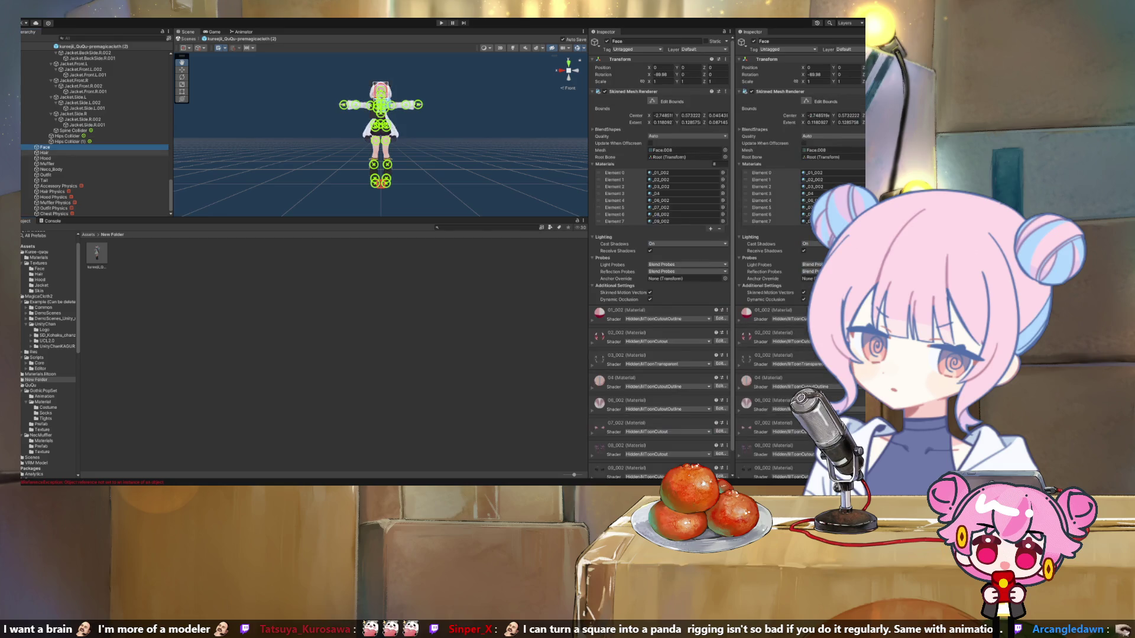
click(45, 158)
click(46, 163)
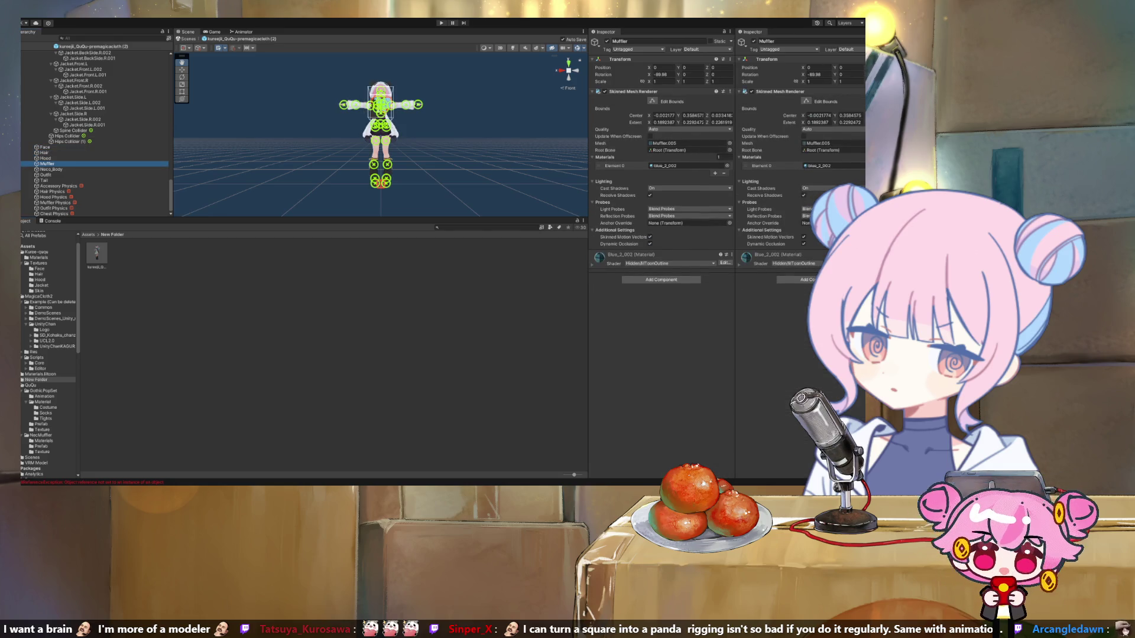
click(46, 169)
click(45, 175)
click(44, 180)
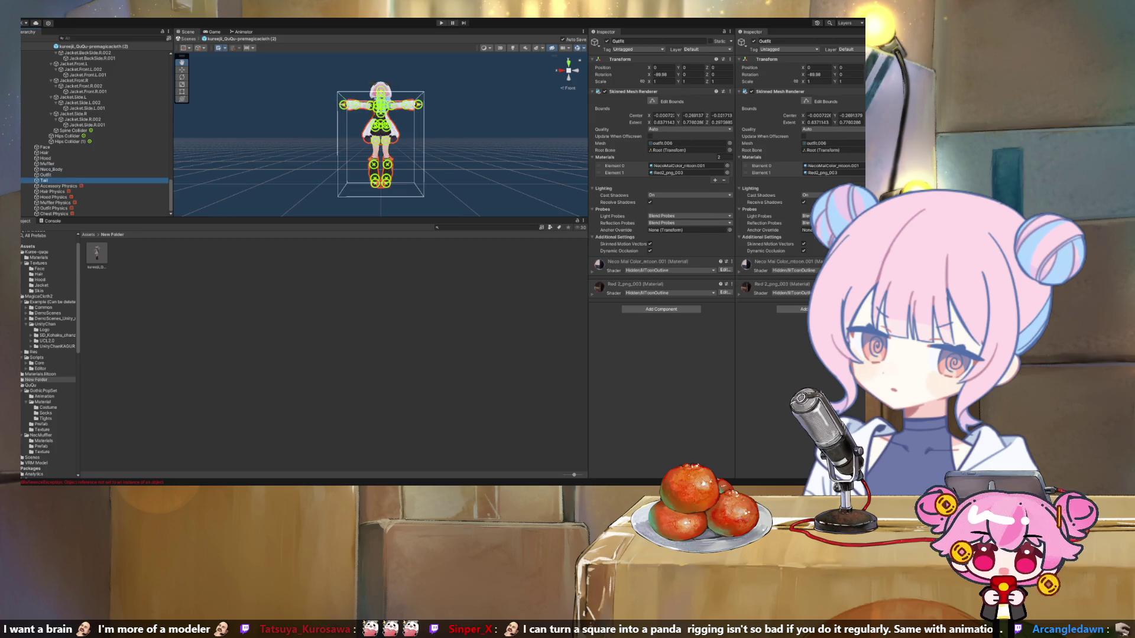
key(shift+d)
scroll(94, 130, up, 10)
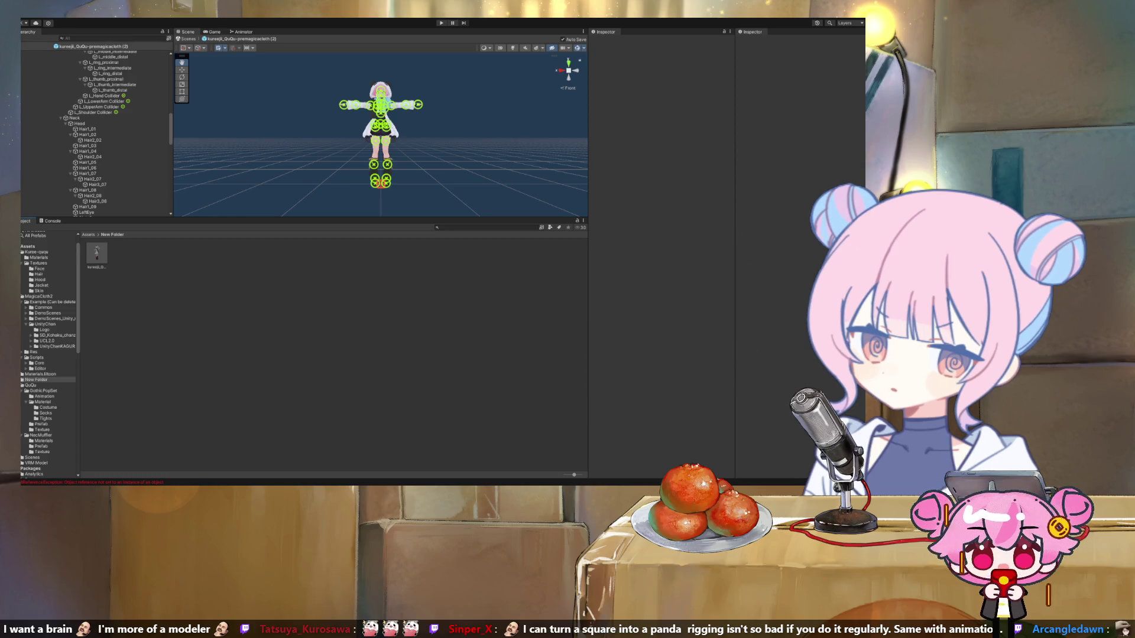
Step: Return to the scene and browse the Kuree-ququ Materials and Textures folders
click(187, 38)
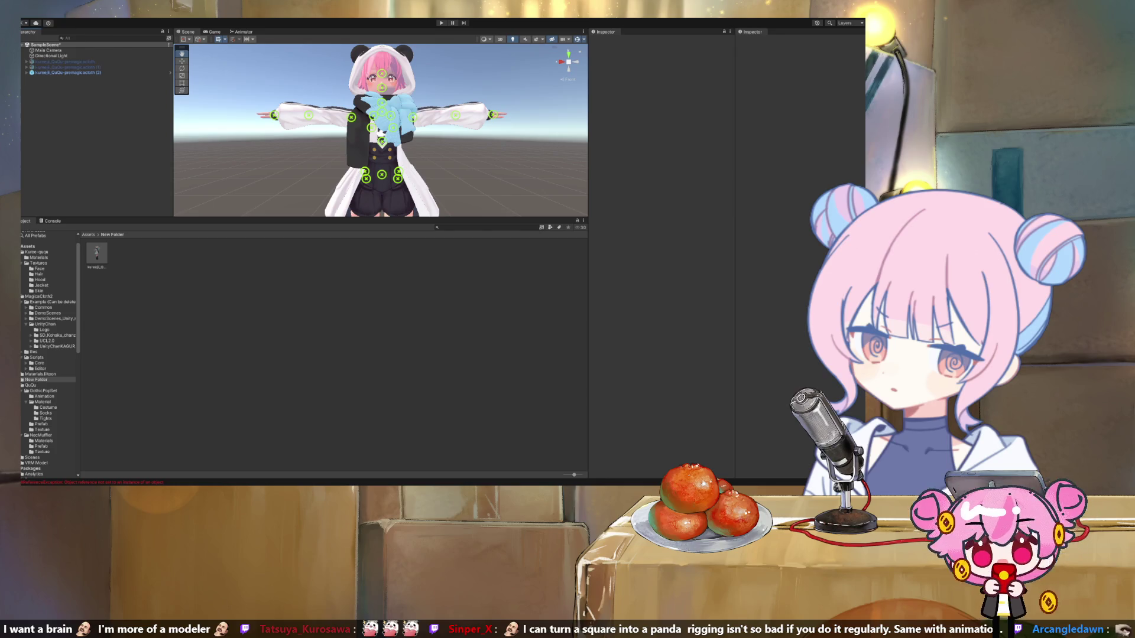
click(39, 258)
click(25, 263)
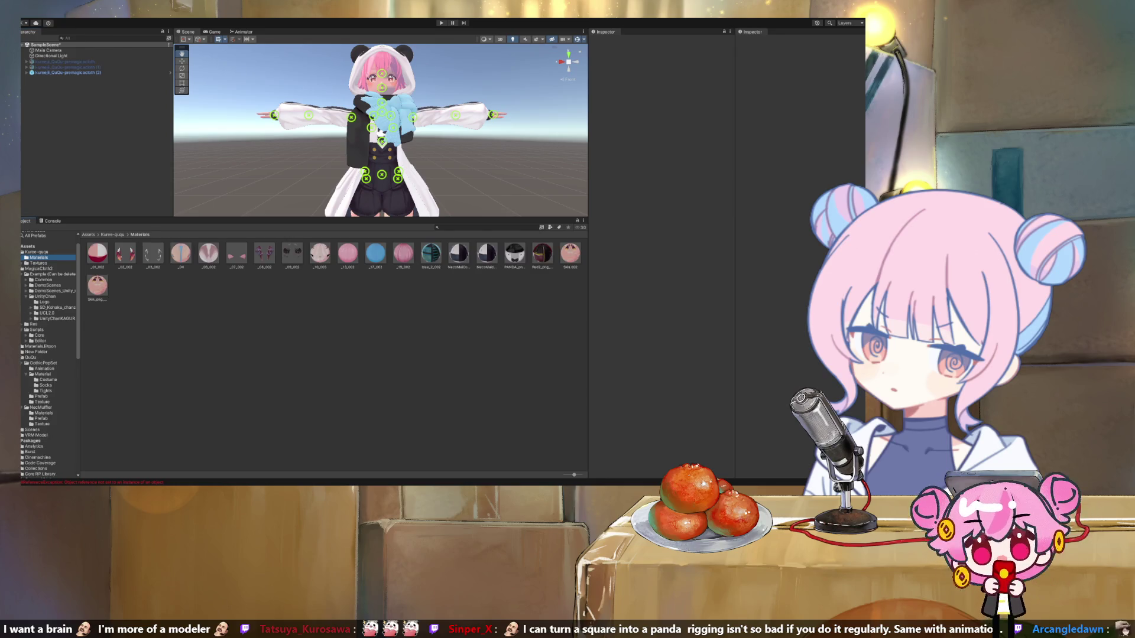
ctrl+click(38, 263)
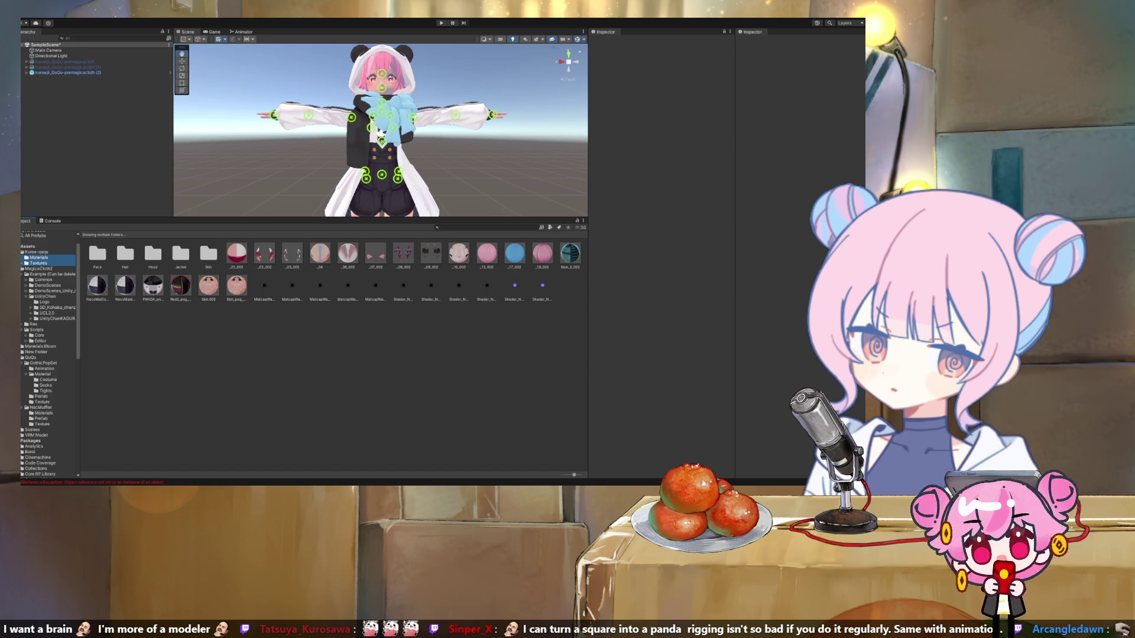
click(36, 252)
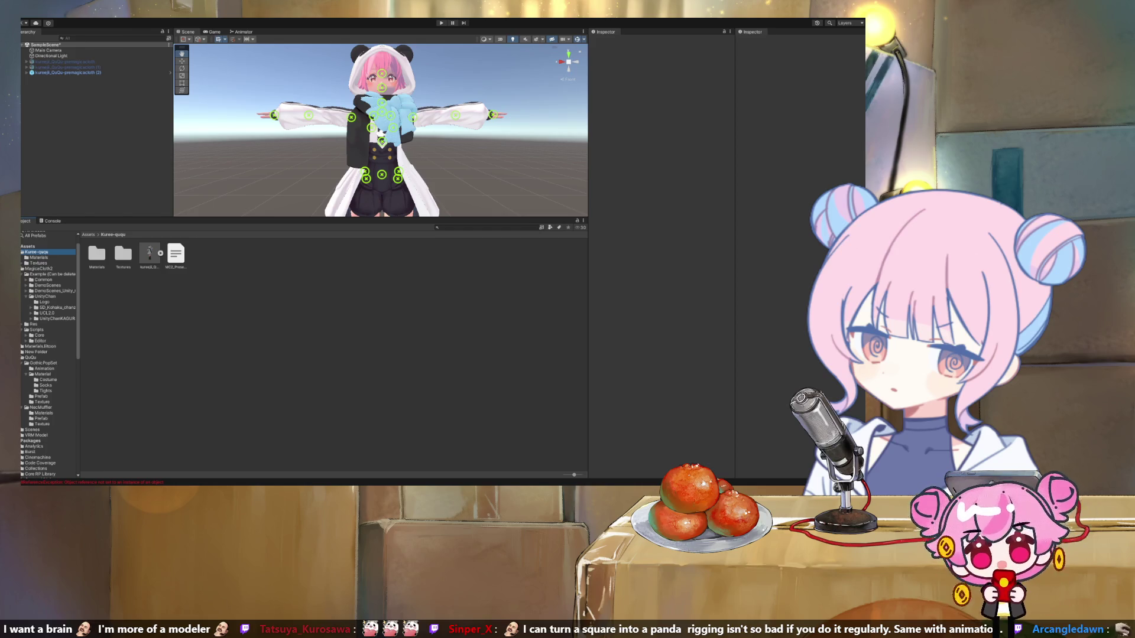
Step: Open New Folder, leave its name unchanged, then undo to remove it from Assets
click(36, 352)
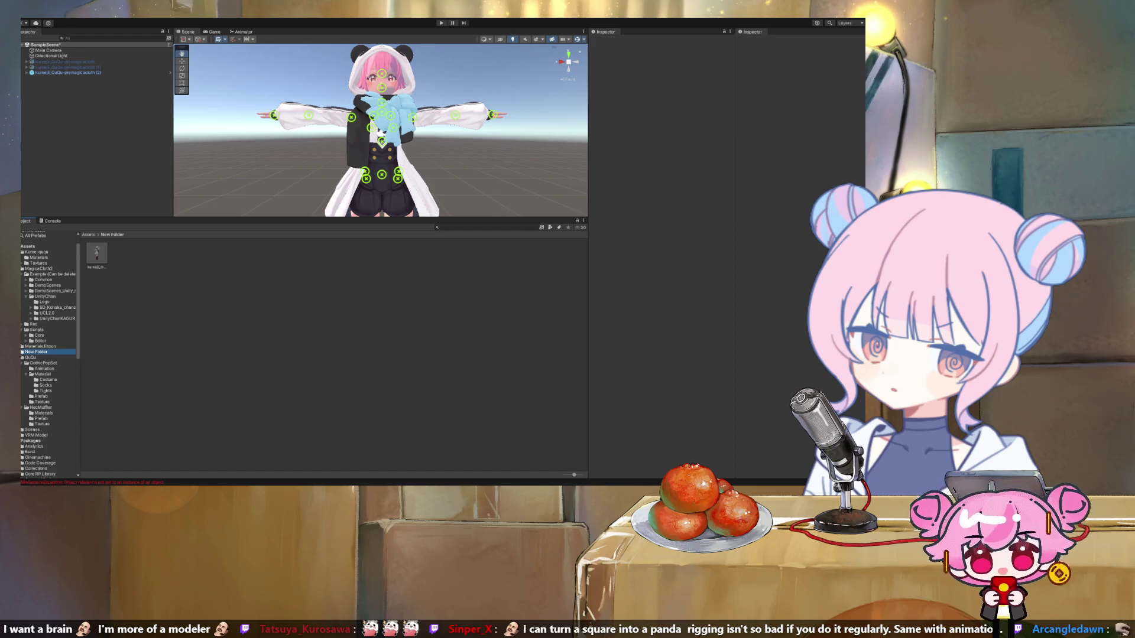
key(F2)
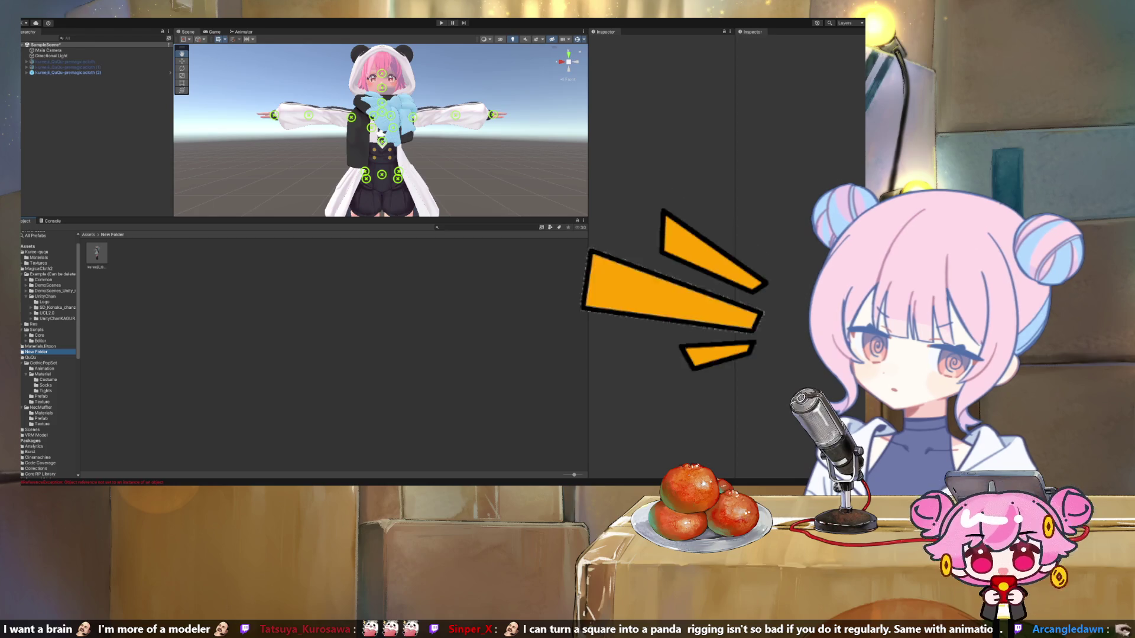
key(Return)
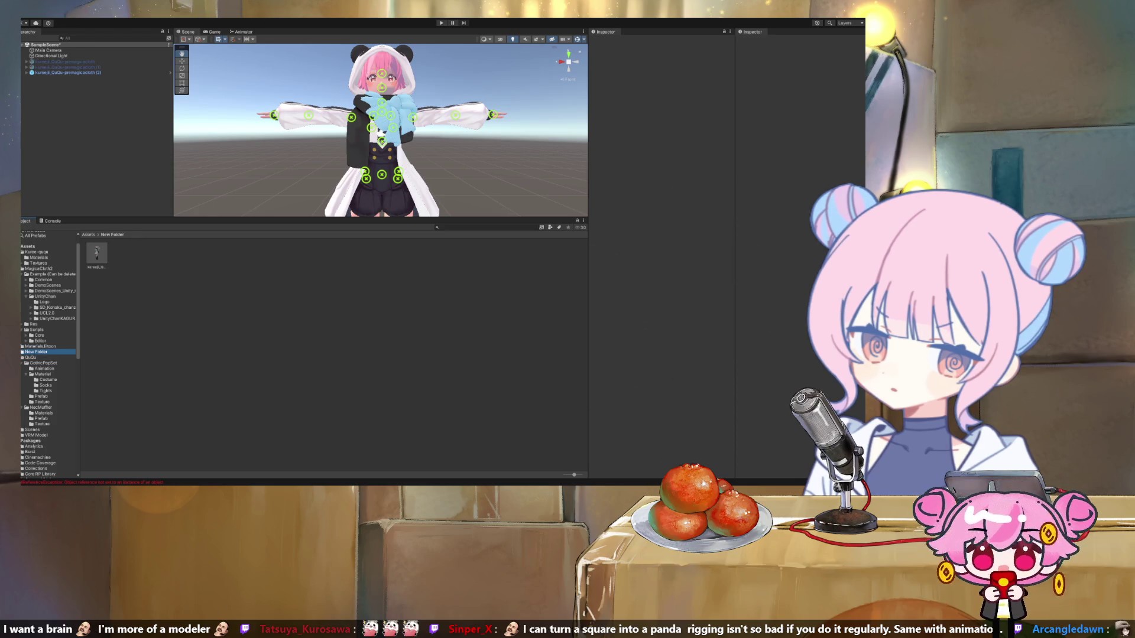
key(Delete)
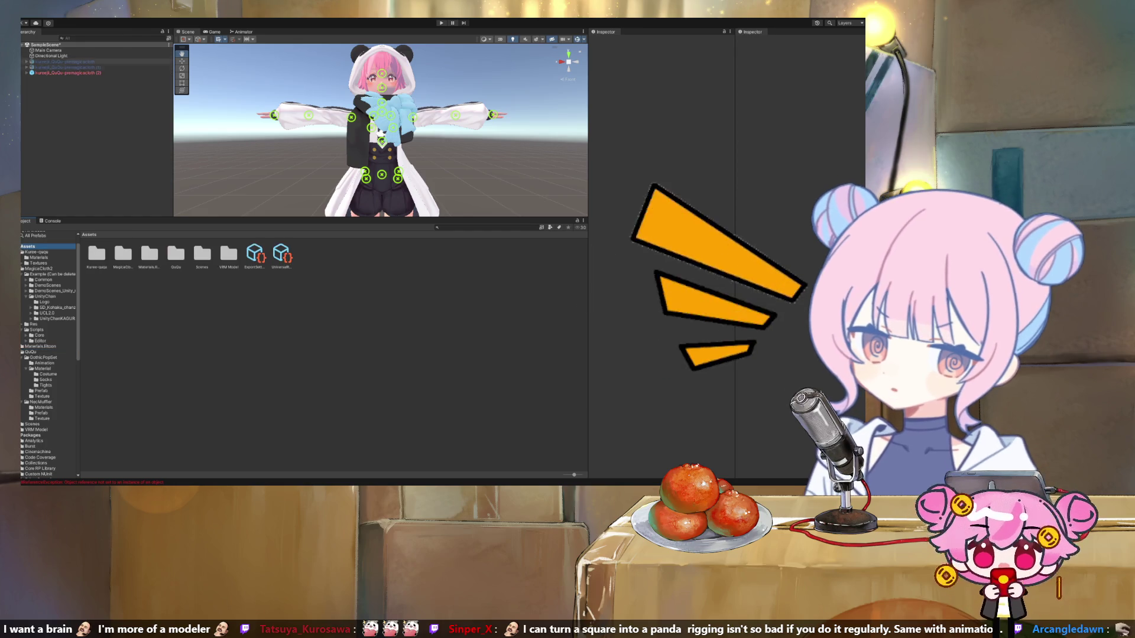
Step: Duplicate kureeji_QuQu-premagicacloth (1) to create copy (2), then clear the selection
click(66, 67)
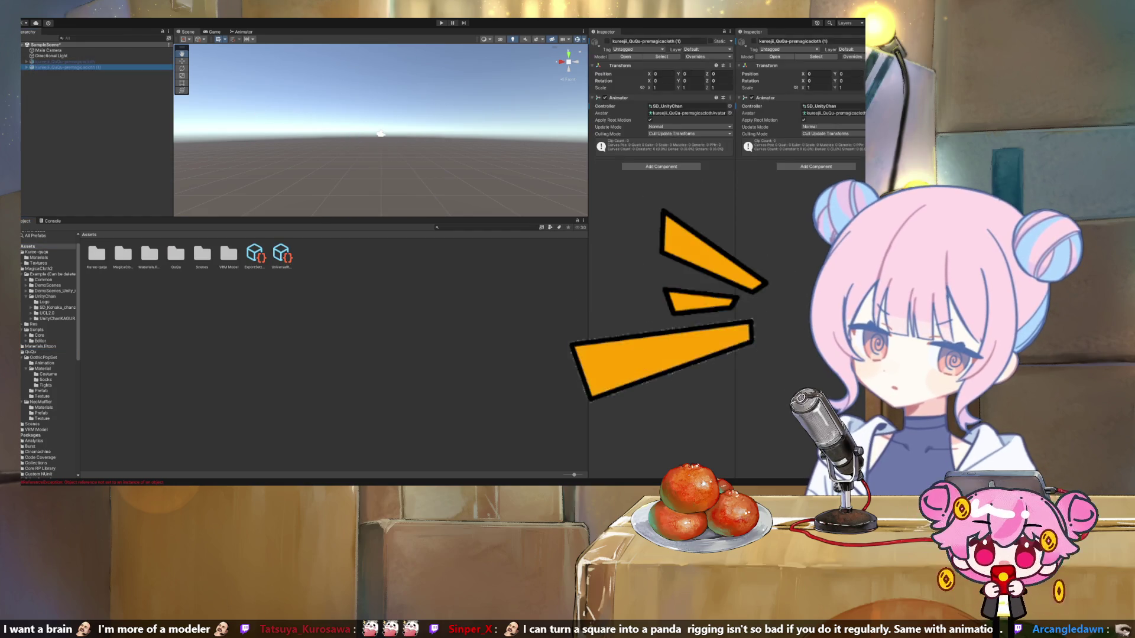
key(ctrl+d)
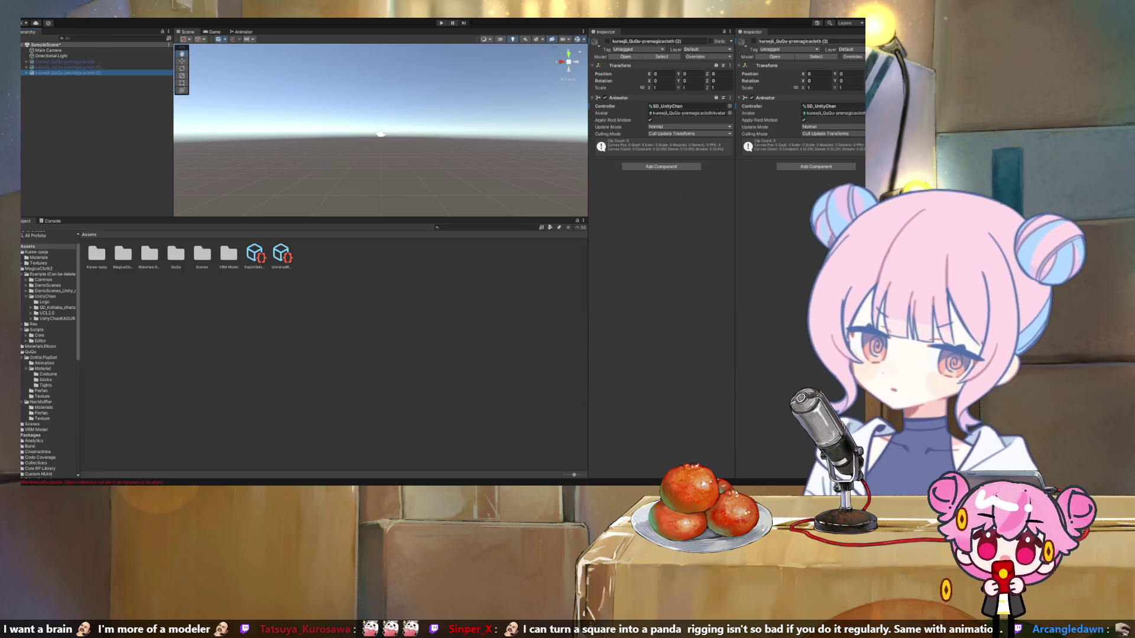
click(380, 134)
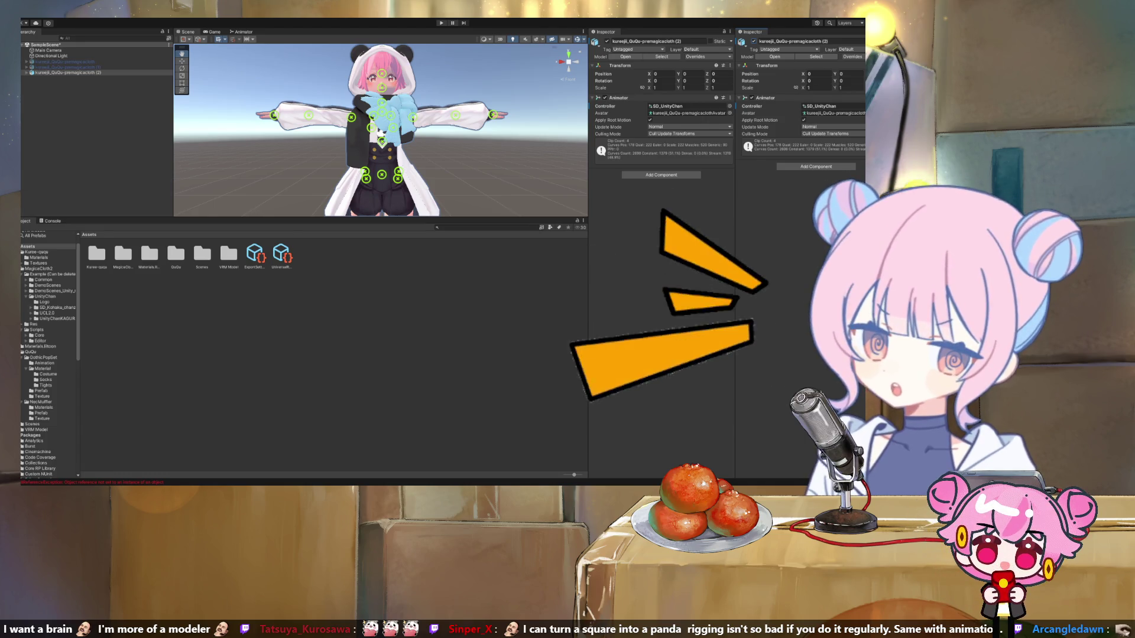
click(95, 147)
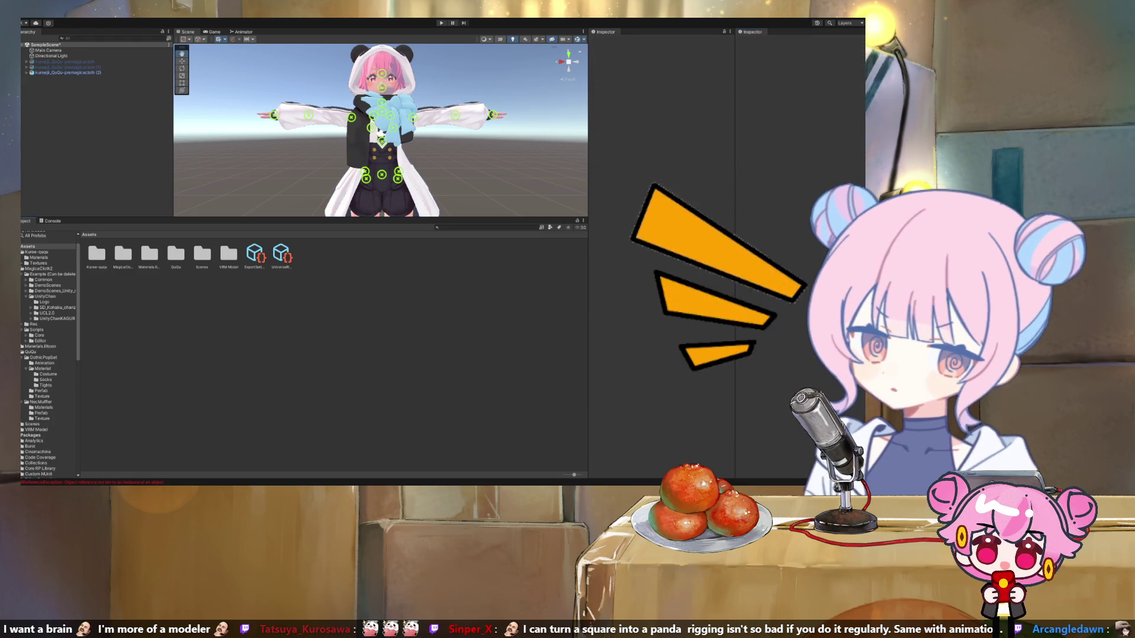
Step: Browse the Kuree-ququ folder and select its Materials, Textures, prefab and text file
click(37, 252)
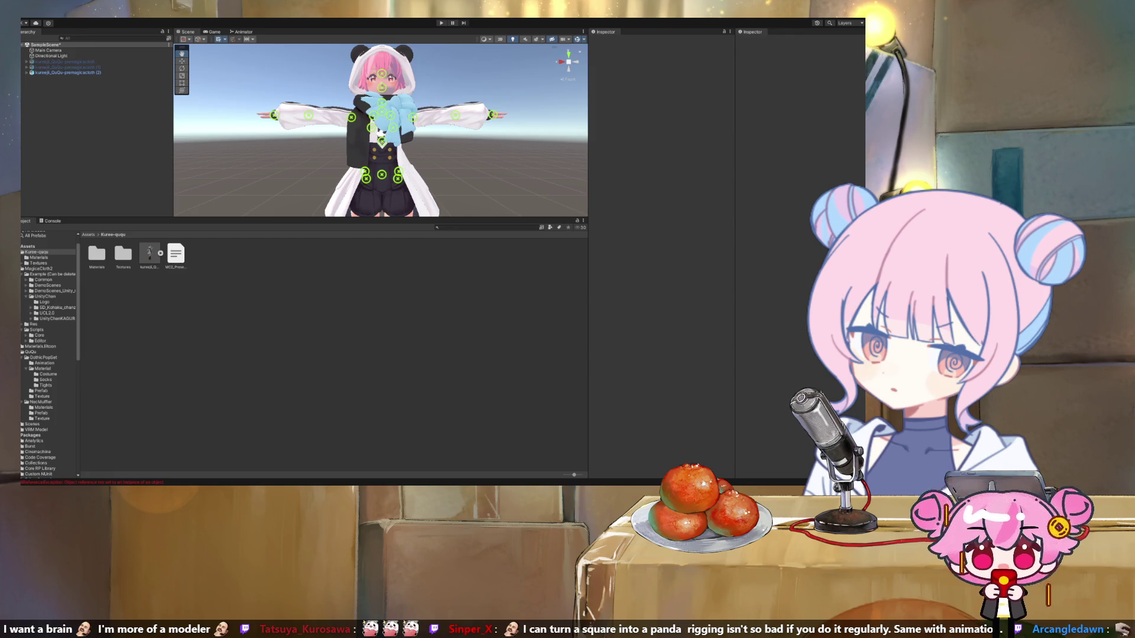
key(alt+Tab)
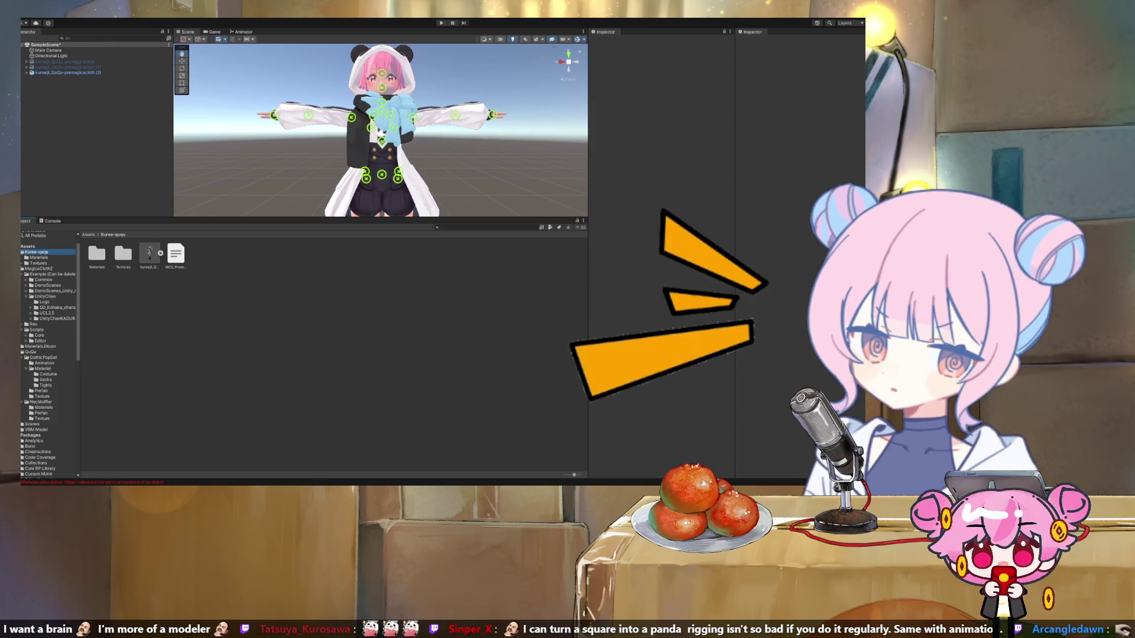
key(alt+Tab)
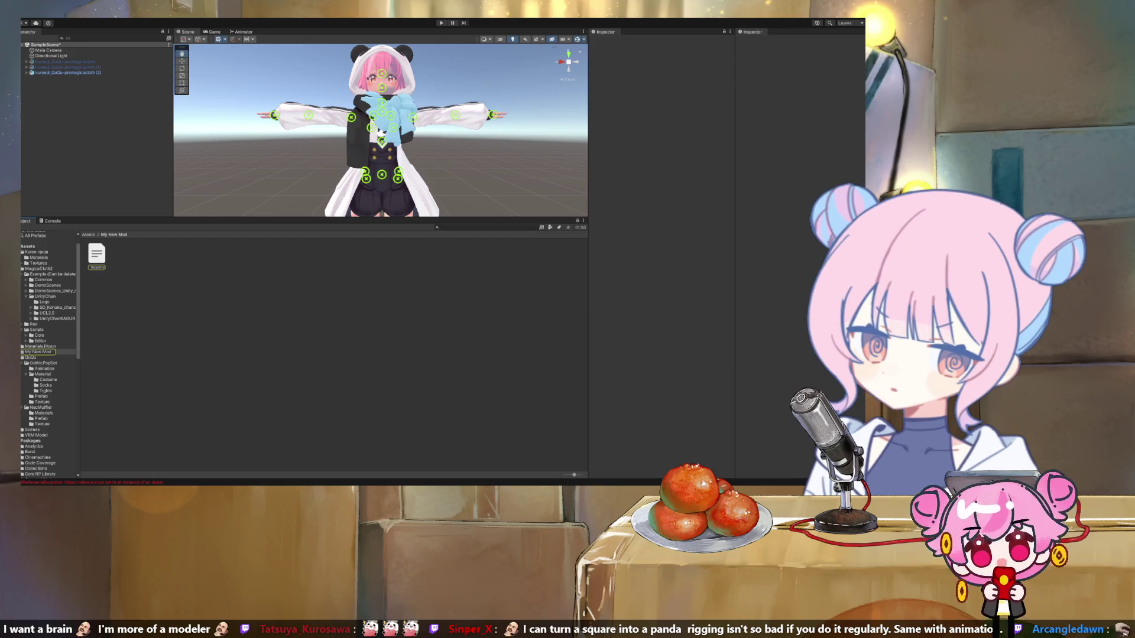
click(37, 252)
click(38, 258)
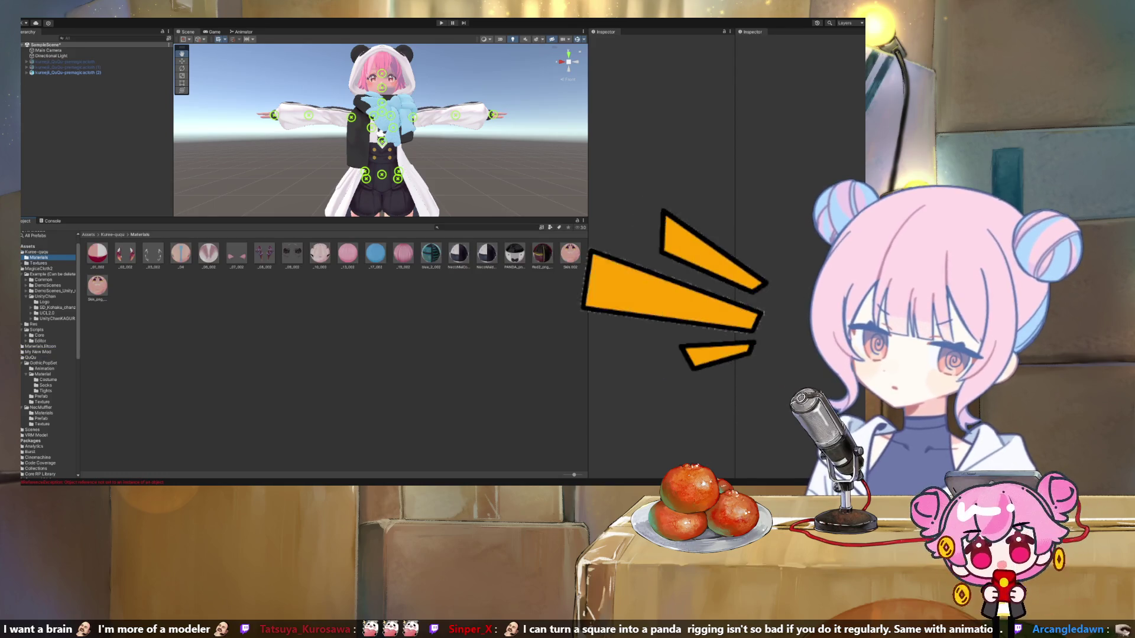
click(112, 234)
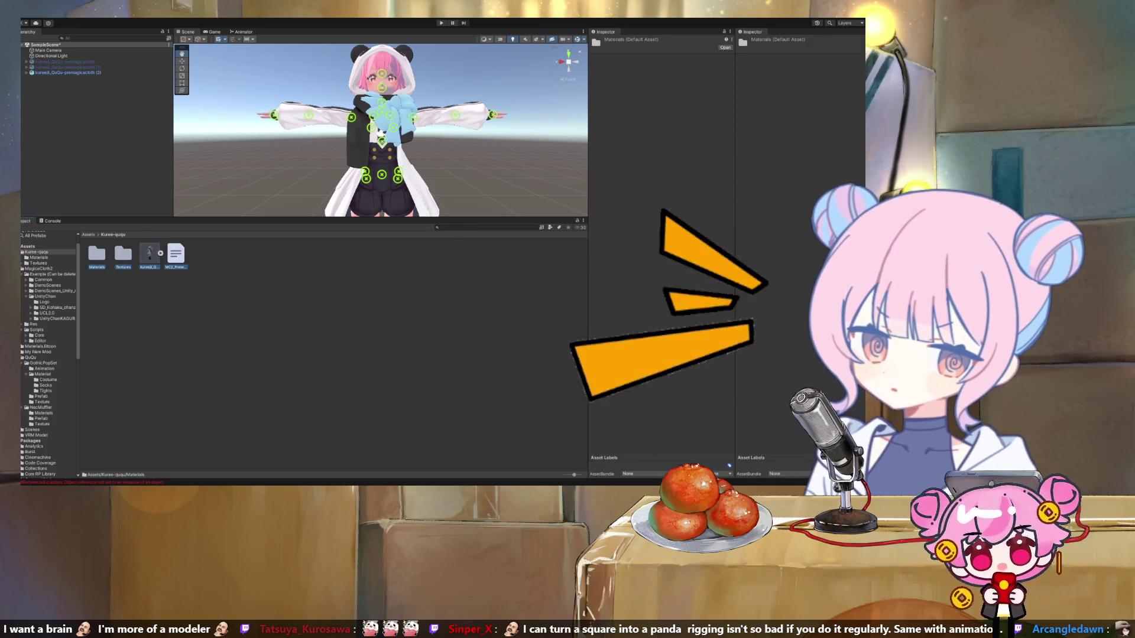
key(ctrl+a)
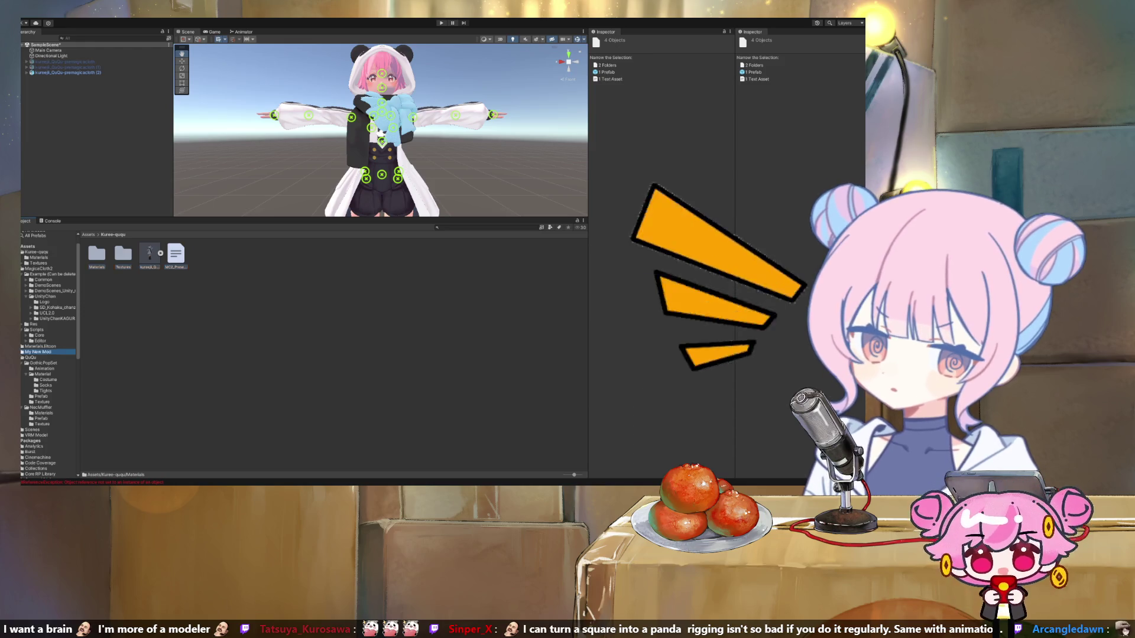
Step: Check My New Mod's moved Materials and Textures subfolders and expand the avatar model's sub-assets
click(37, 351)
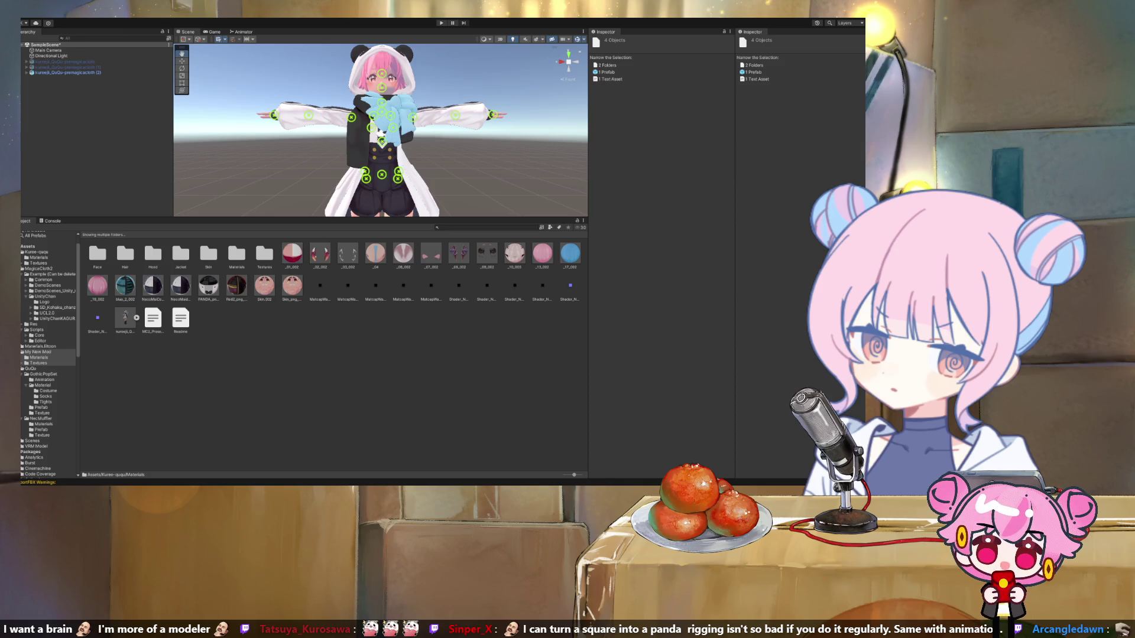
click(38, 357)
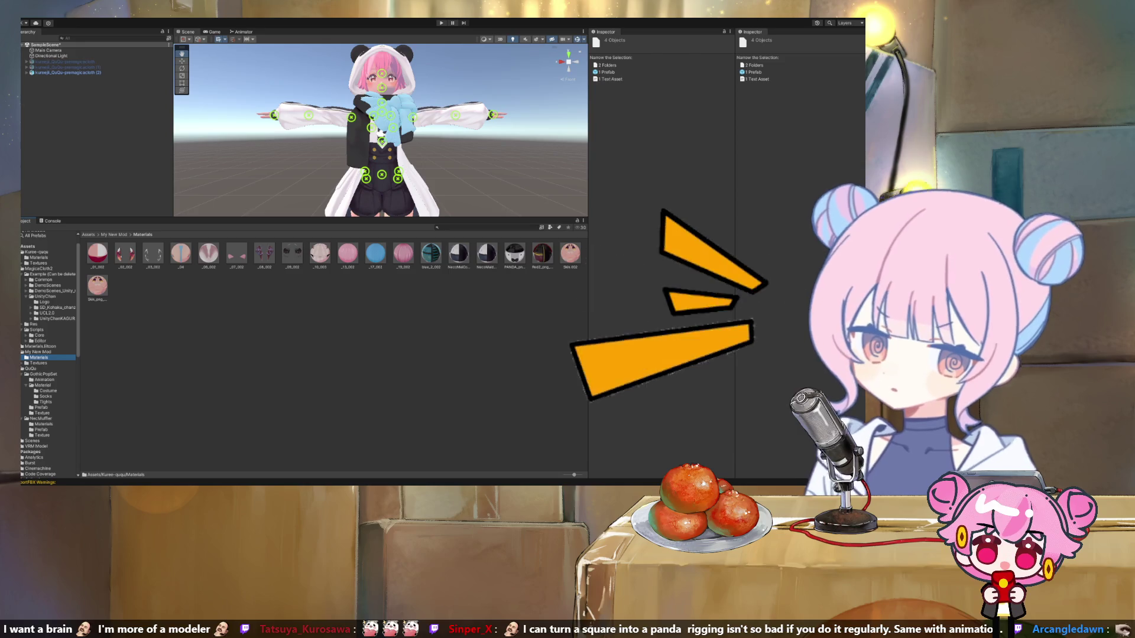
click(39, 362)
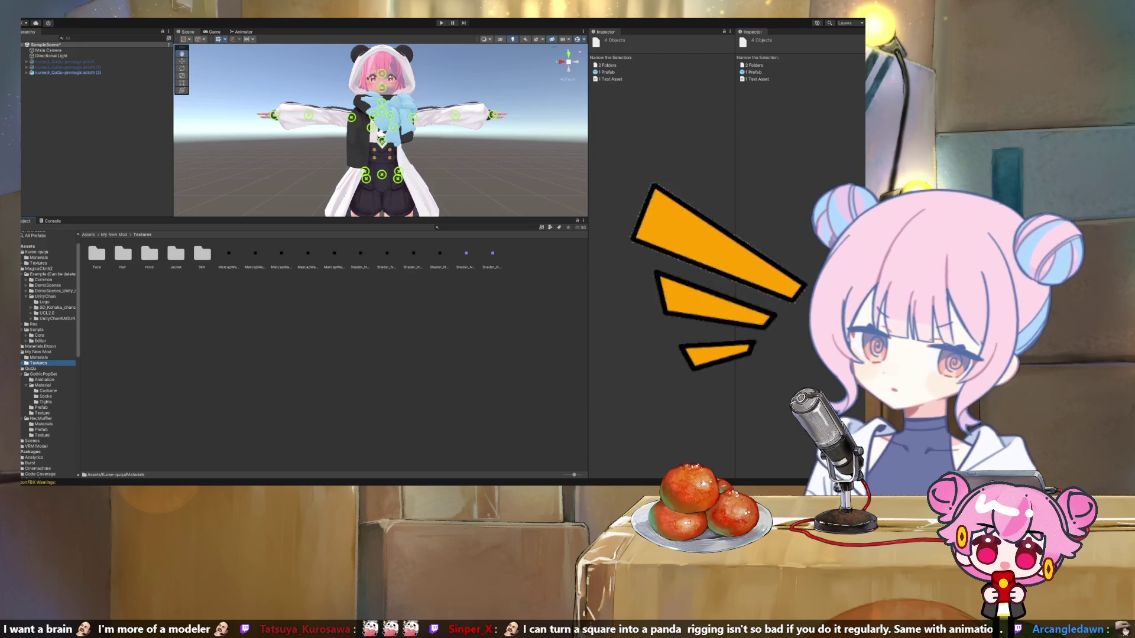
click(38, 351)
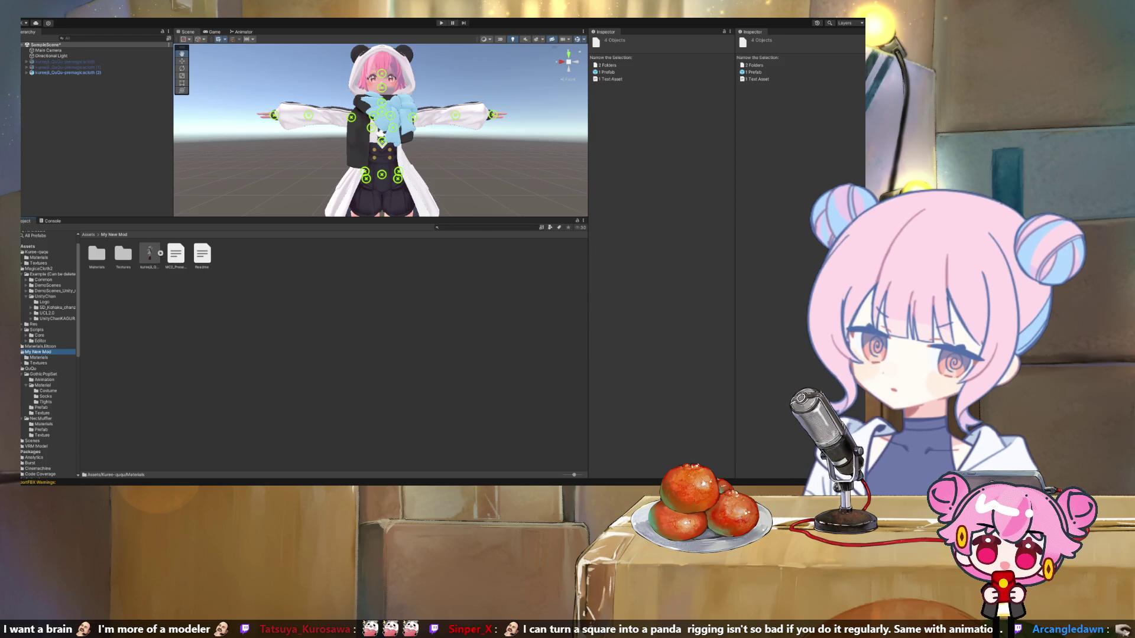
click(160, 253)
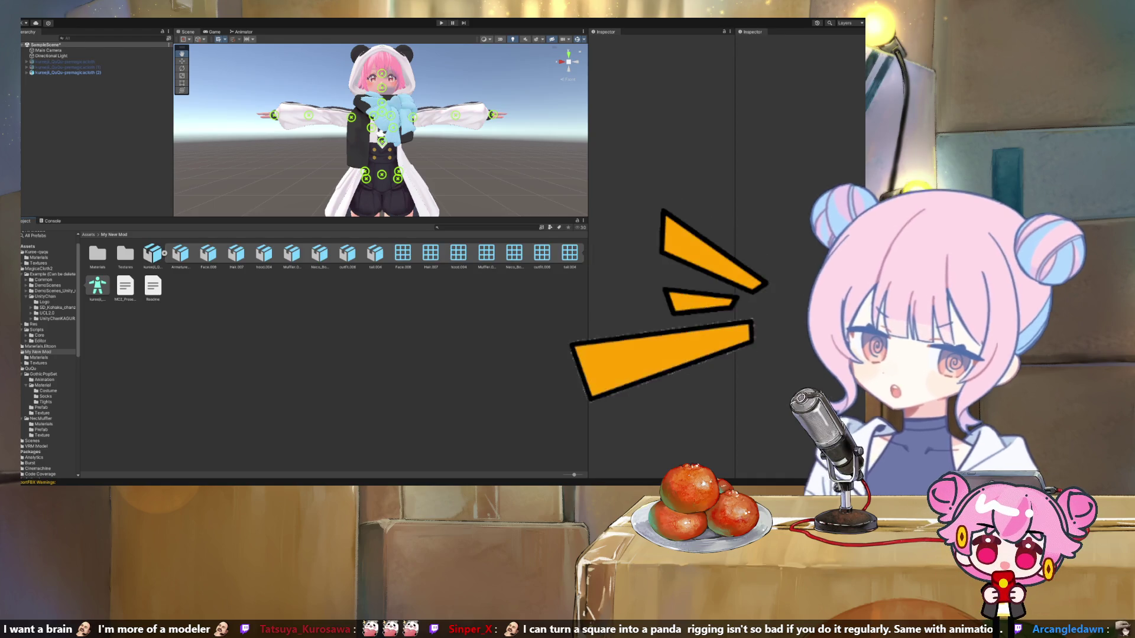
Step: Inspect the avatar model asset and the duplicated avatar, then check My New Mod's Textures folder
click(152, 253)
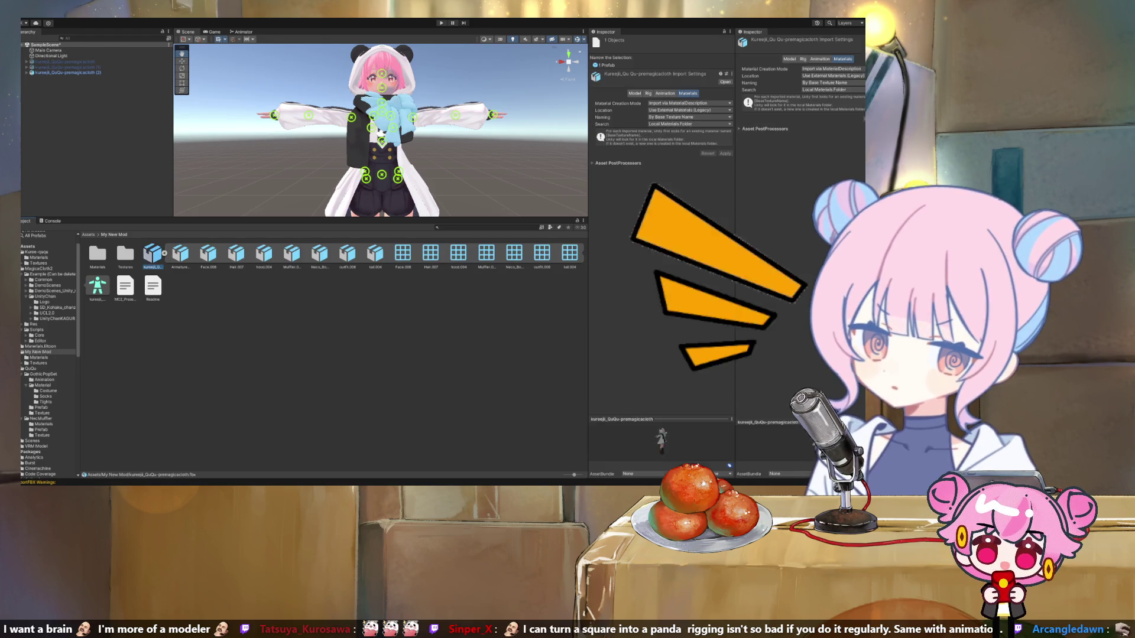
click(68, 73)
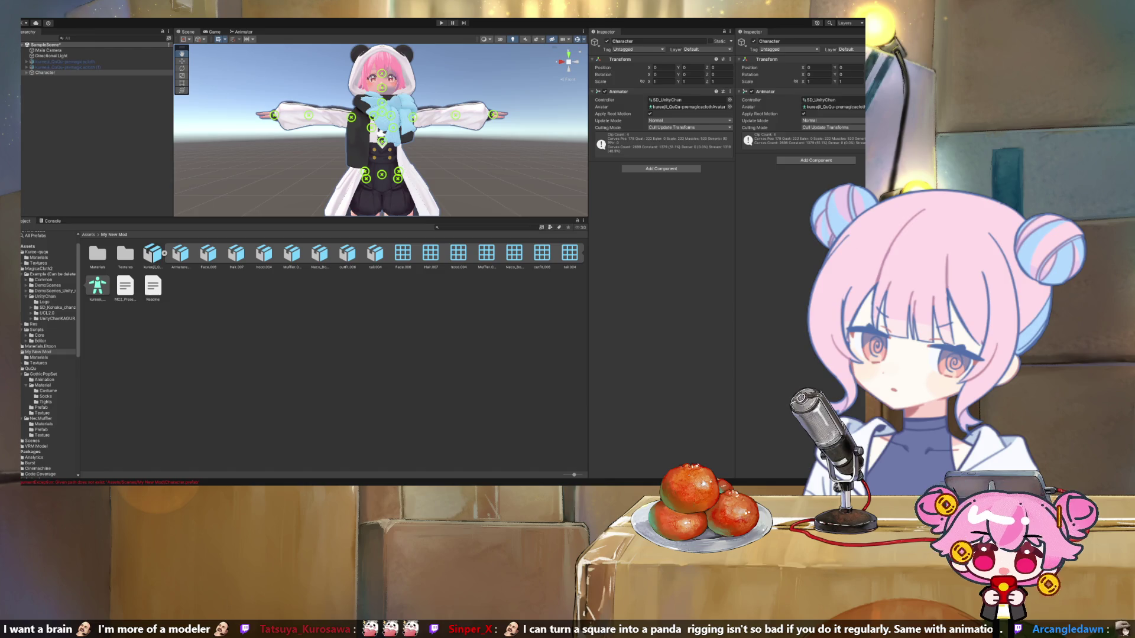
key(Escape)
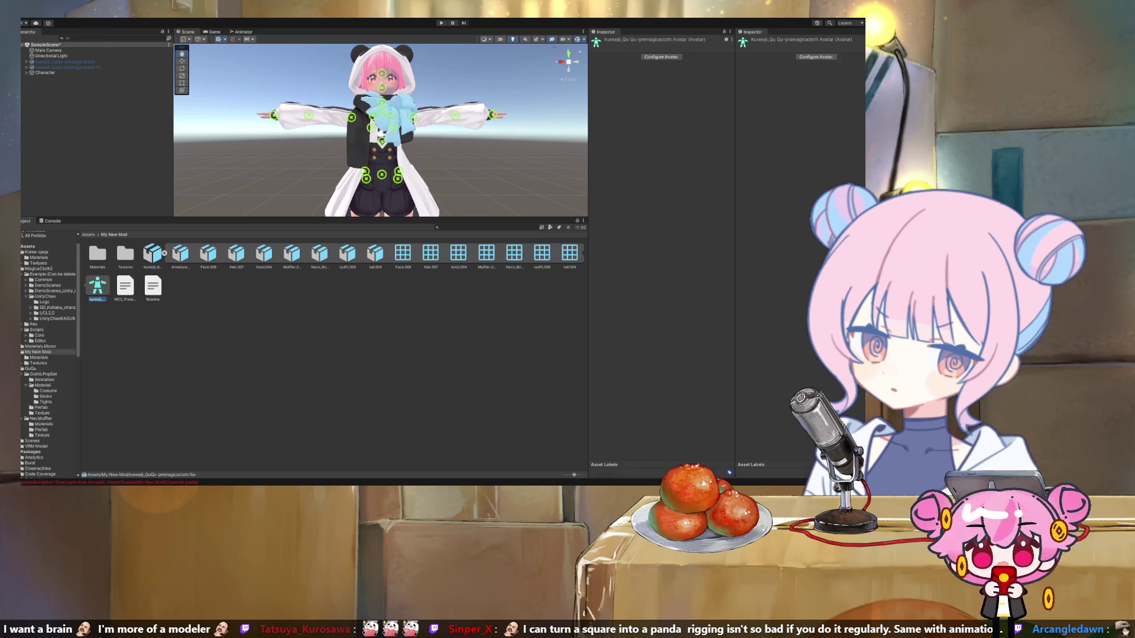
click(153, 253)
key(Escape)
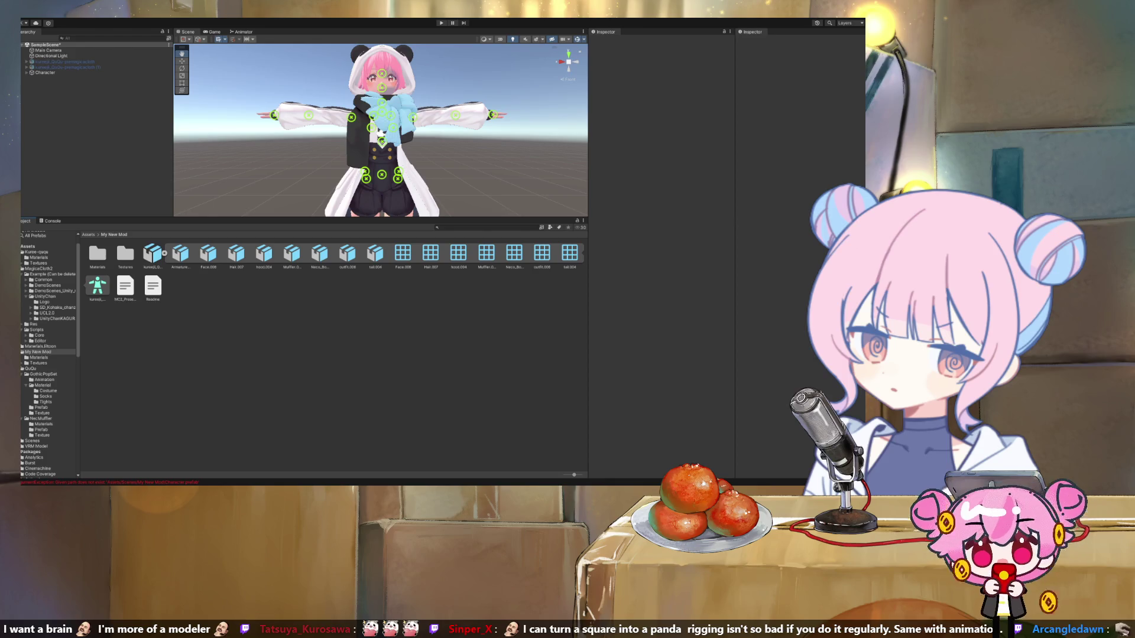
click(38, 363)
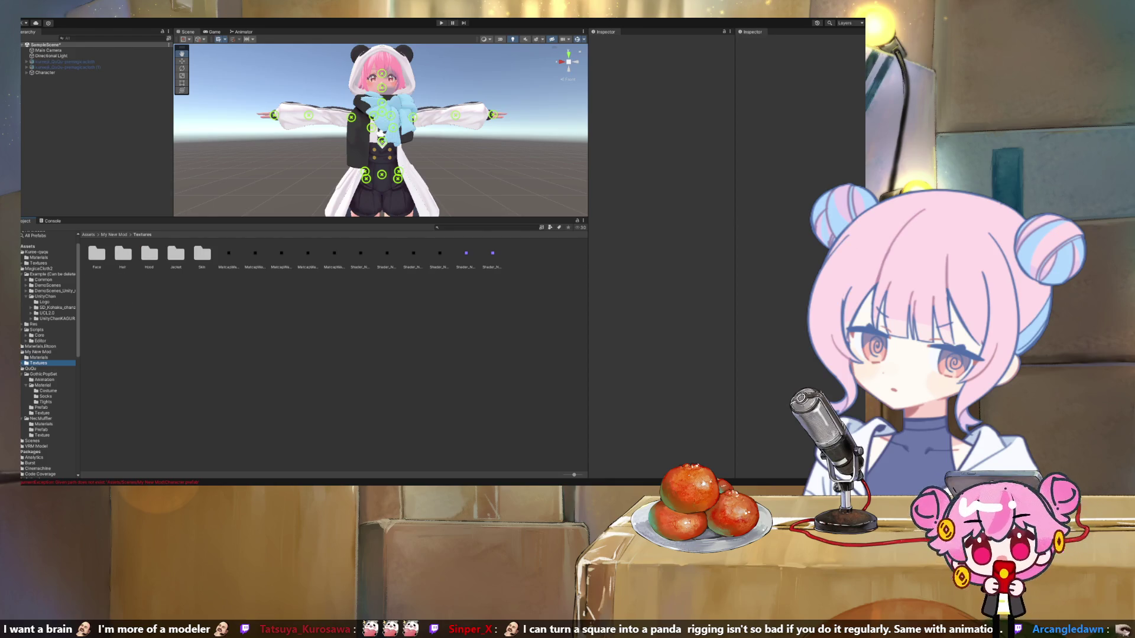
click(38, 352)
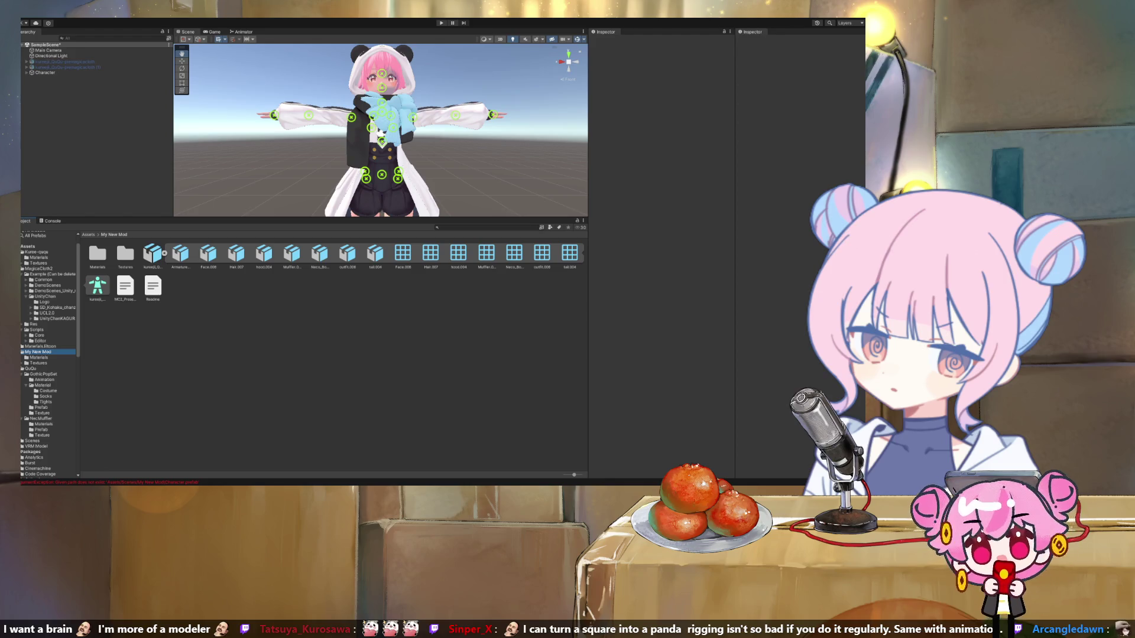
Step: Read the last Console error's full stack trace, then return to the Kuree-ququ folder
key(ctrl+shift+c)
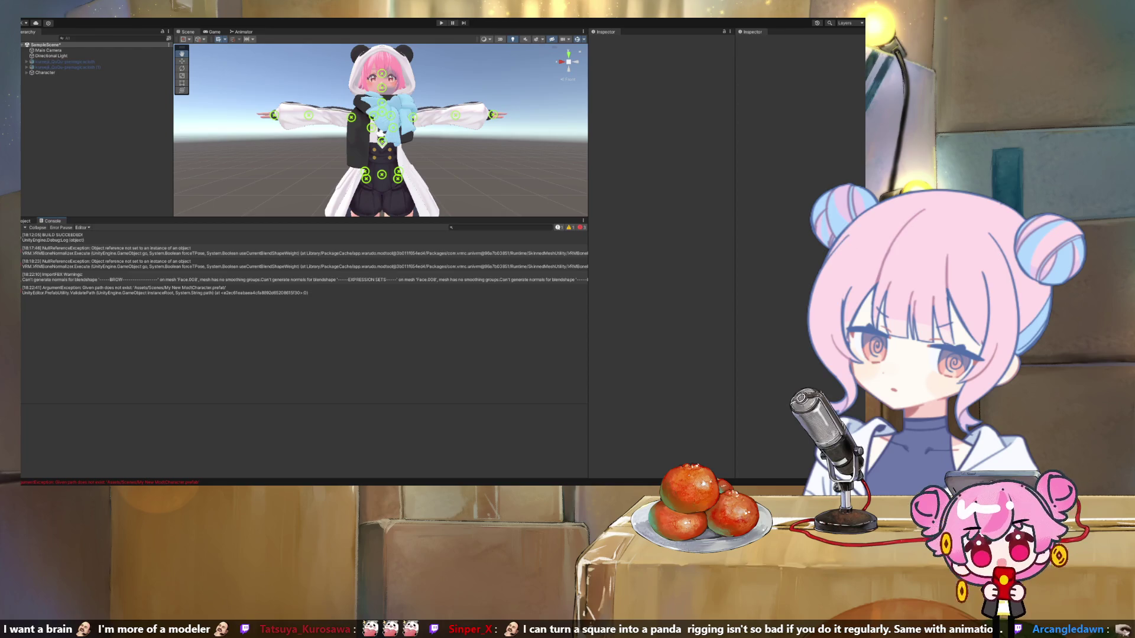
click(118, 289)
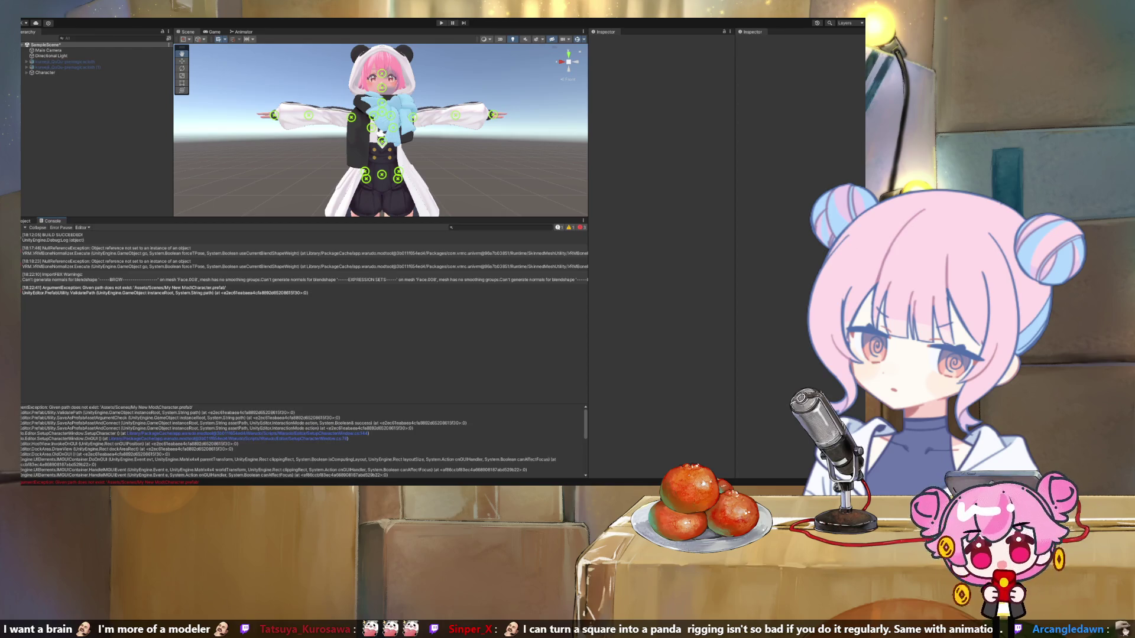
key(ctrl+5)
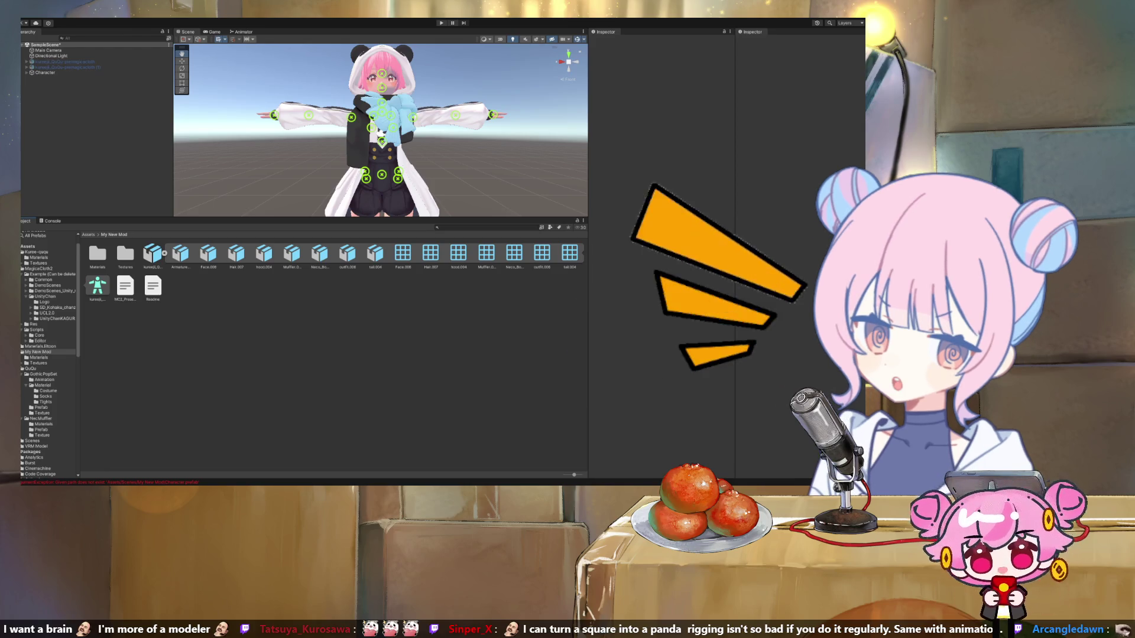
click(37, 252)
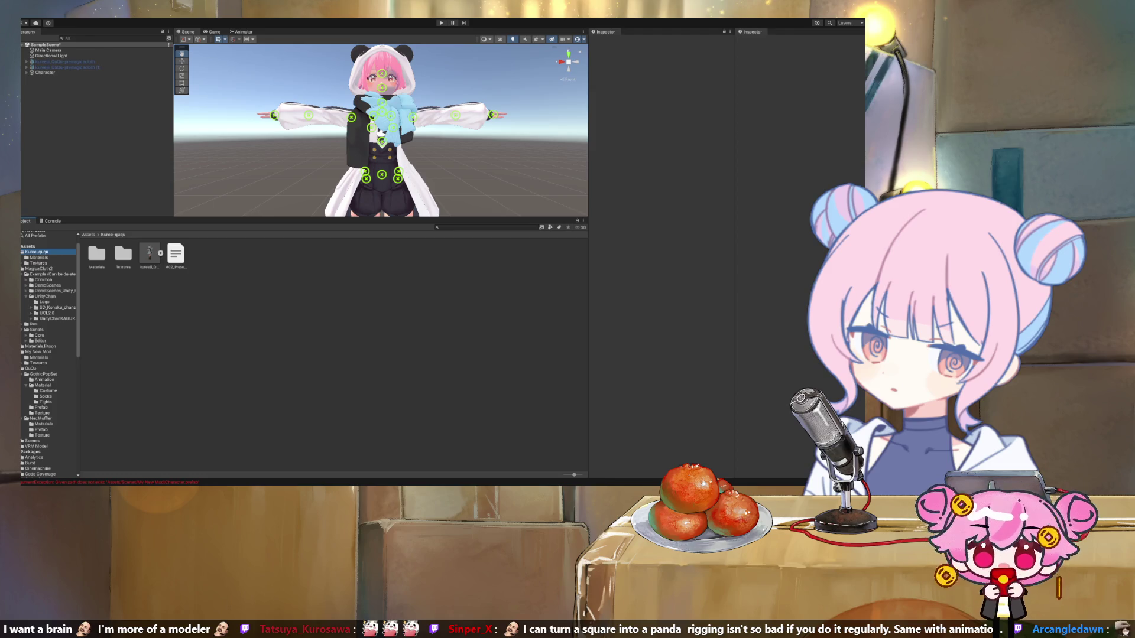
Step: Inspect the kureeji model's import settings and sub-assets
click(149, 253)
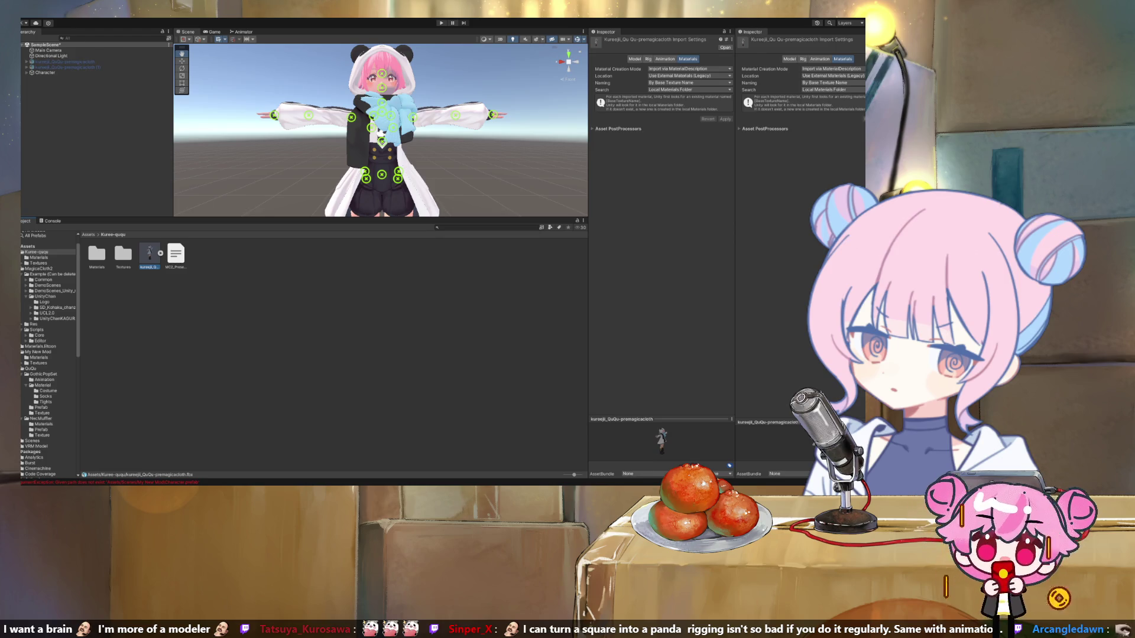
click(161, 253)
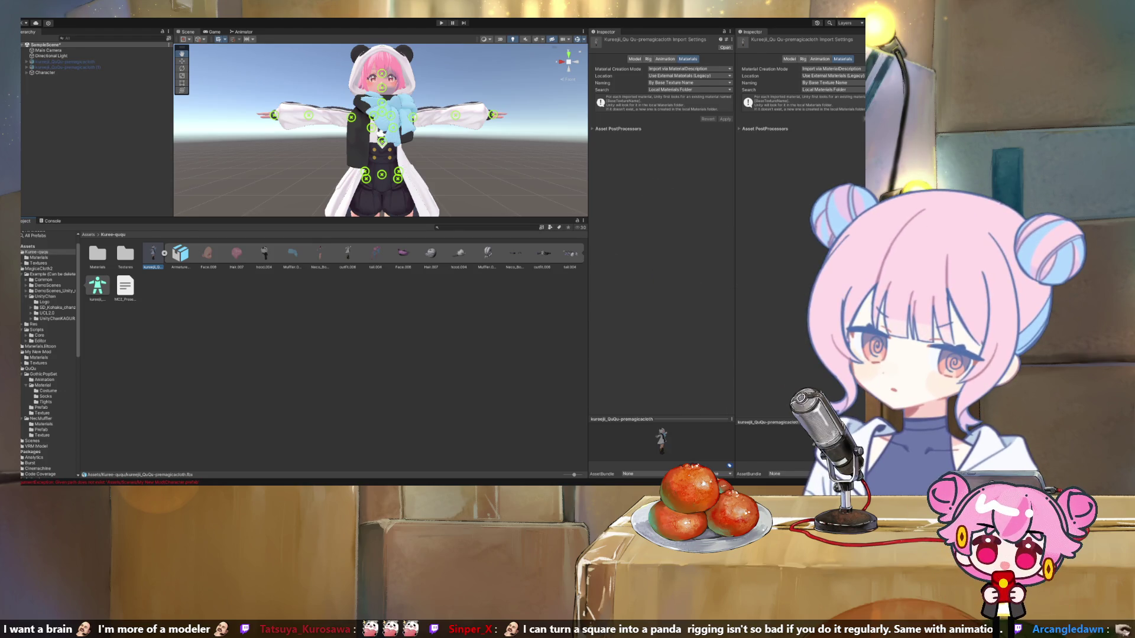
key(Escape)
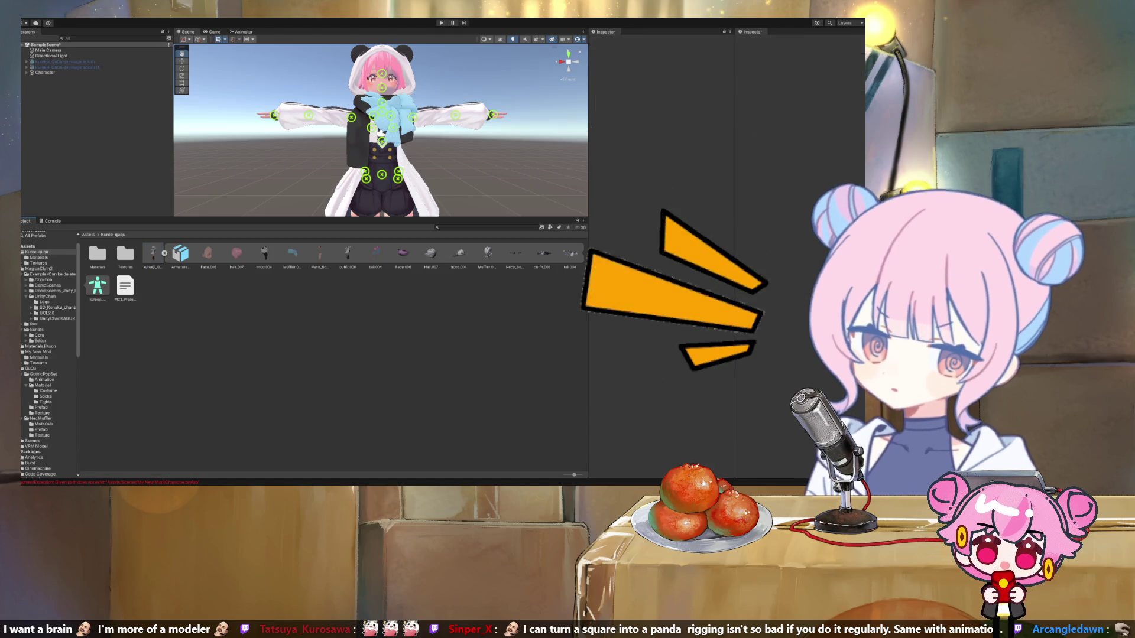
Step: Clear the Character's Animator Controller to None, then browse the Kuree-ququ and My New Mod folders
click(45, 72)
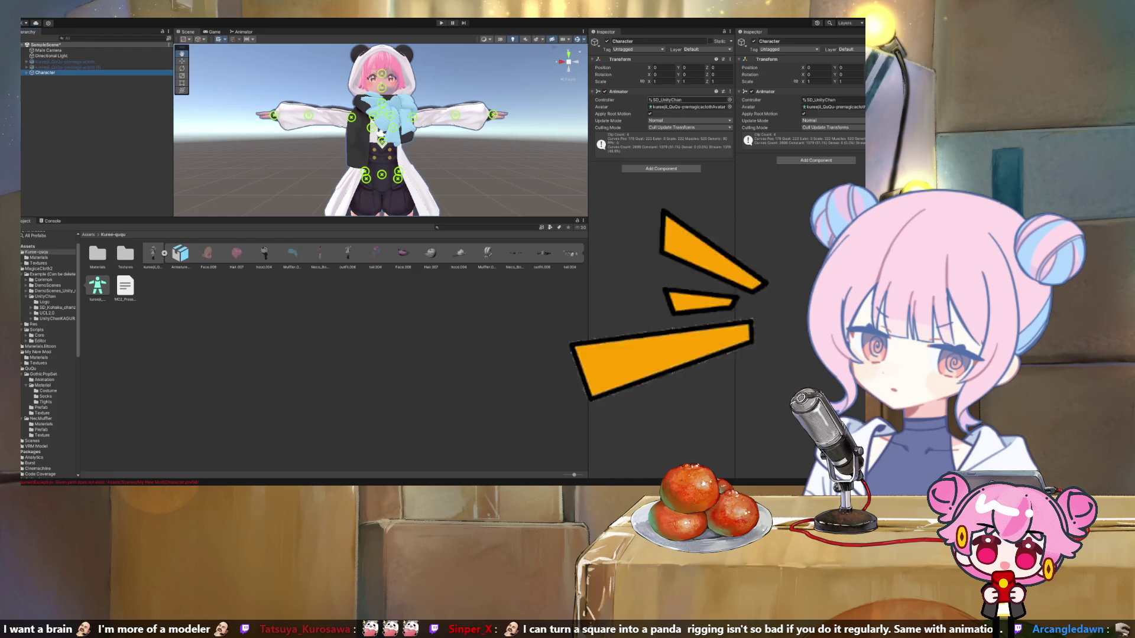
click(666, 100)
key(Delete)
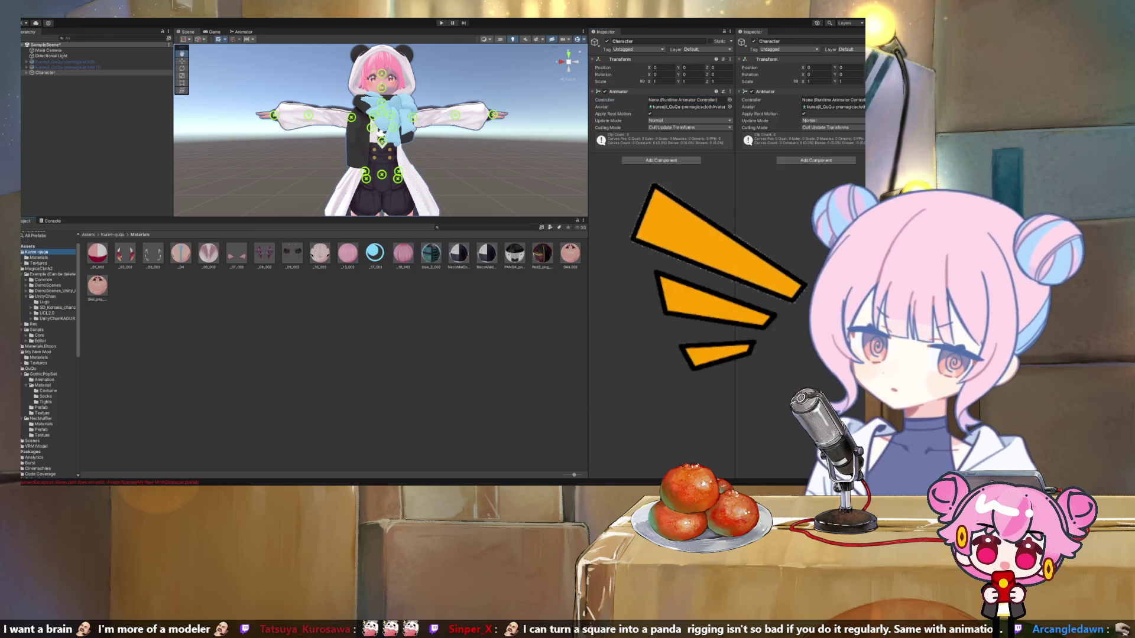
click(35, 251)
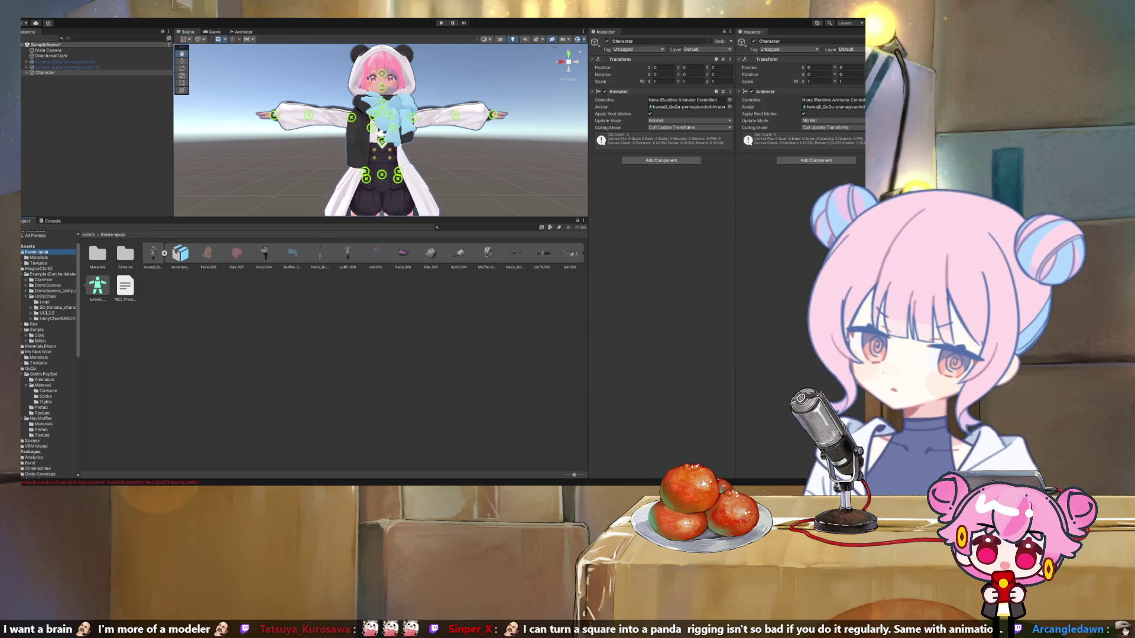
click(38, 351)
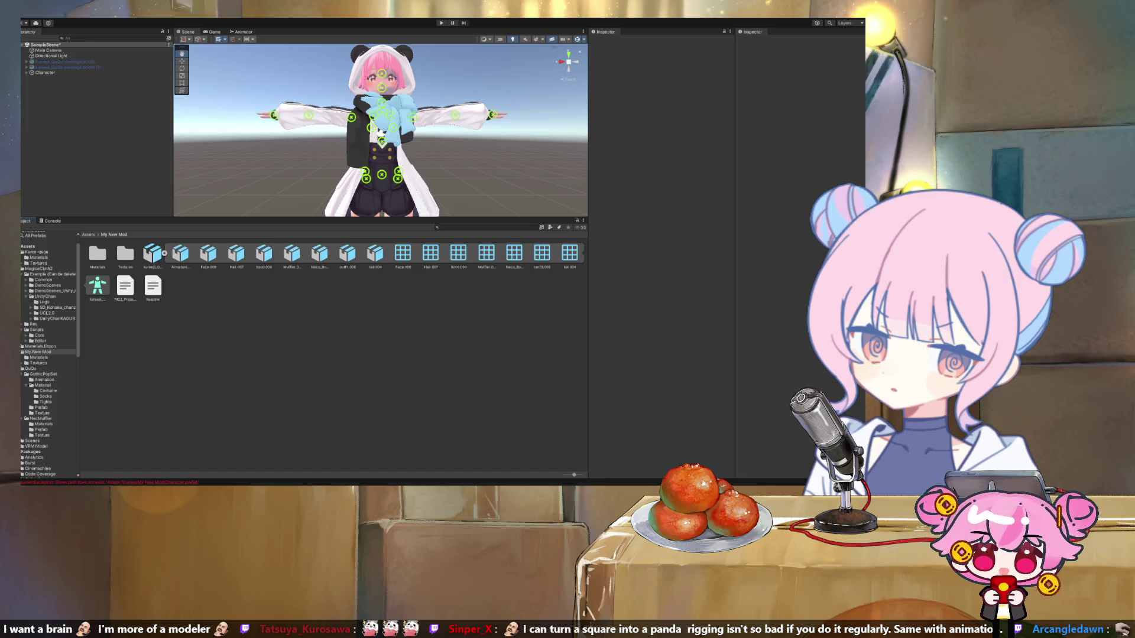
Step: Select kureeji_QuQu-premagicacloth and browse the Kuree-ququ Materials and Textures folders
click(65, 61)
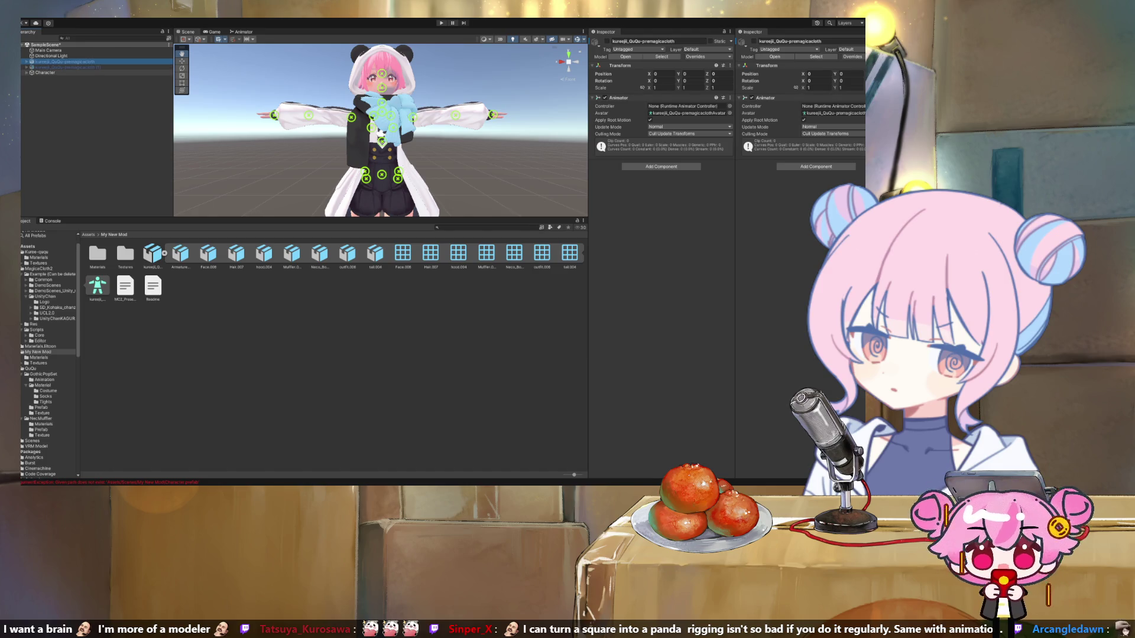
scroll(50, 354, up, 1)
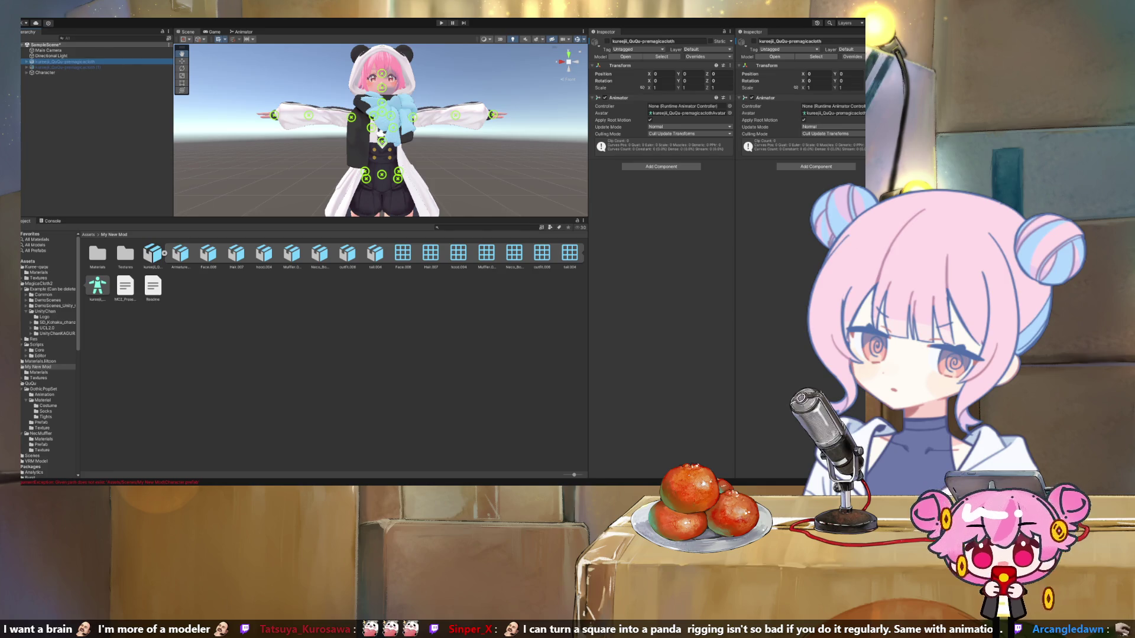
click(37, 267)
click(39, 272)
click(38, 278)
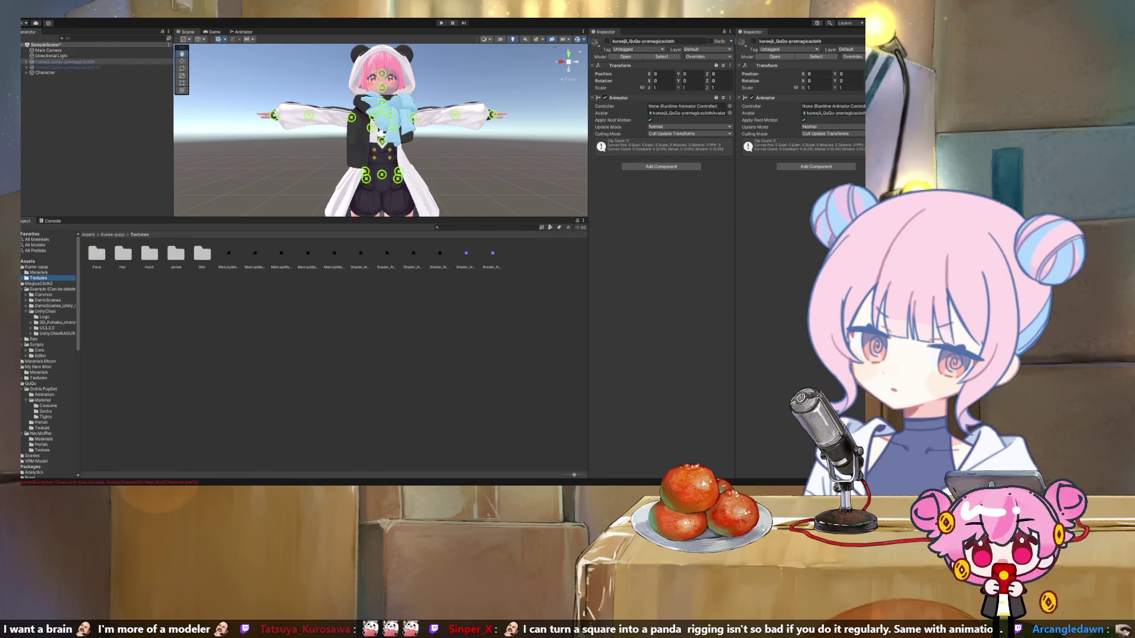
Step: Delete the Character object from the scene, then review the Kuree-ququ and My New Mod folders
click(45, 72)
key(Delete)
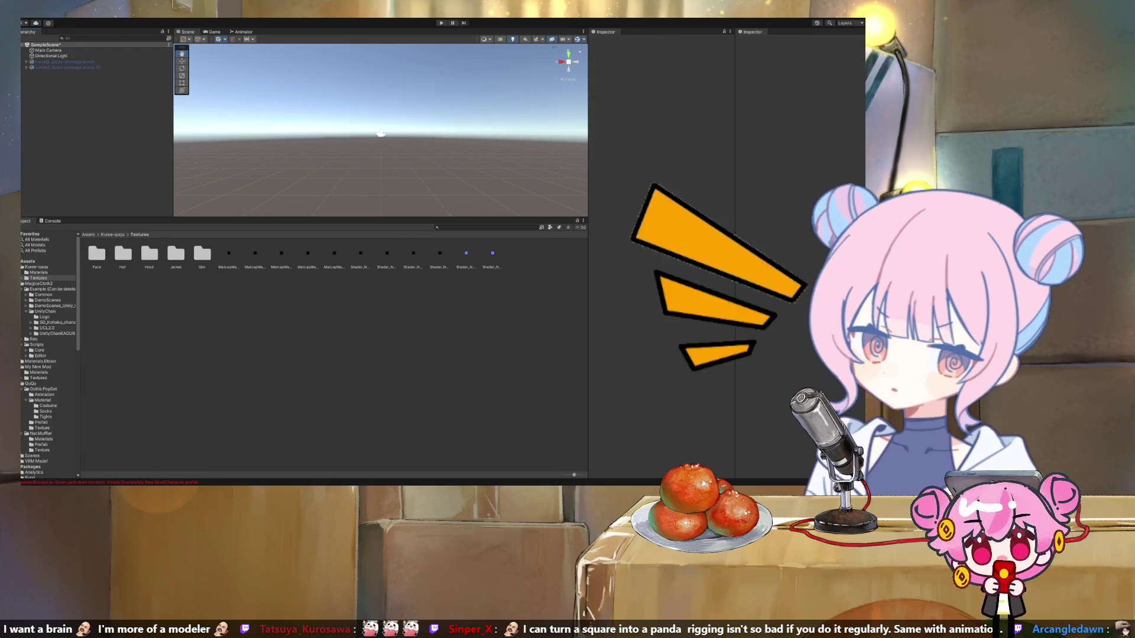
click(68, 66)
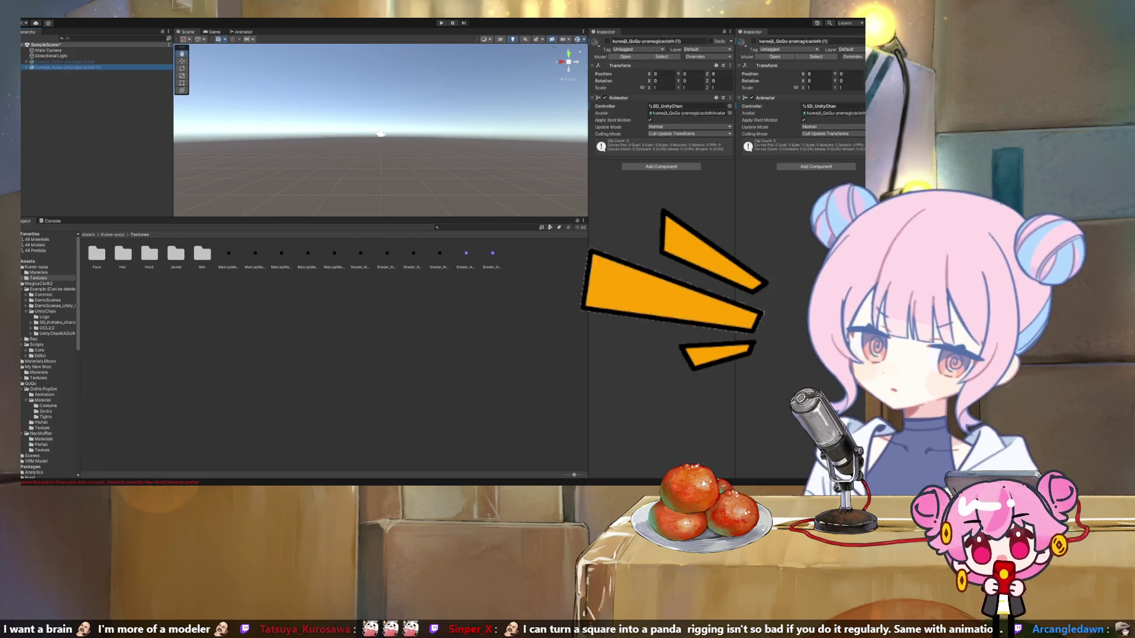
click(37, 267)
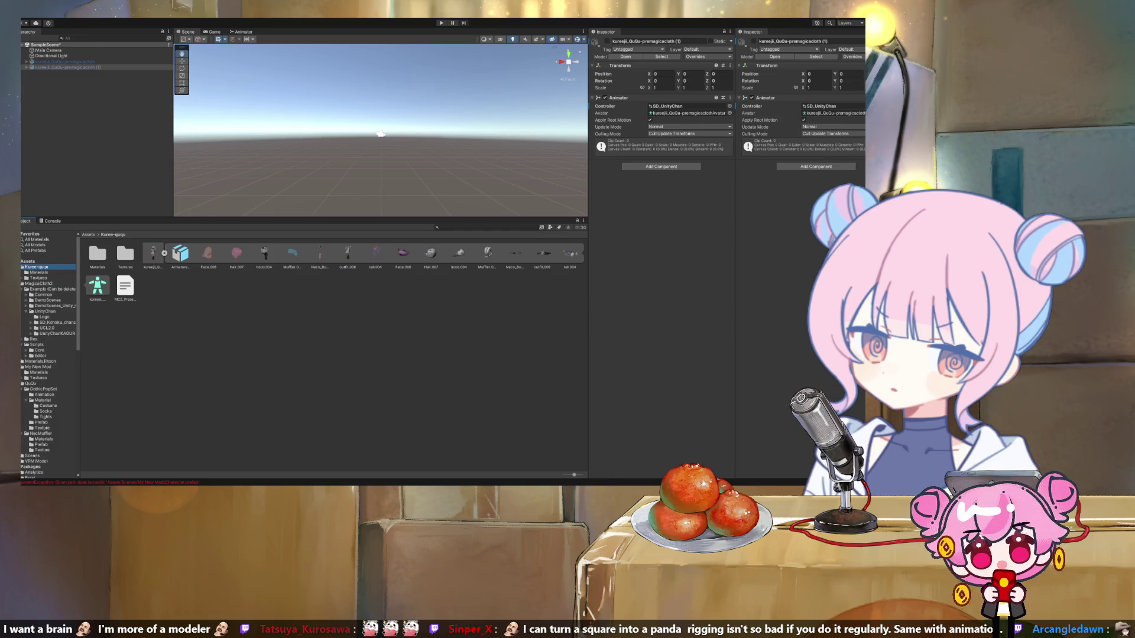
click(37, 367)
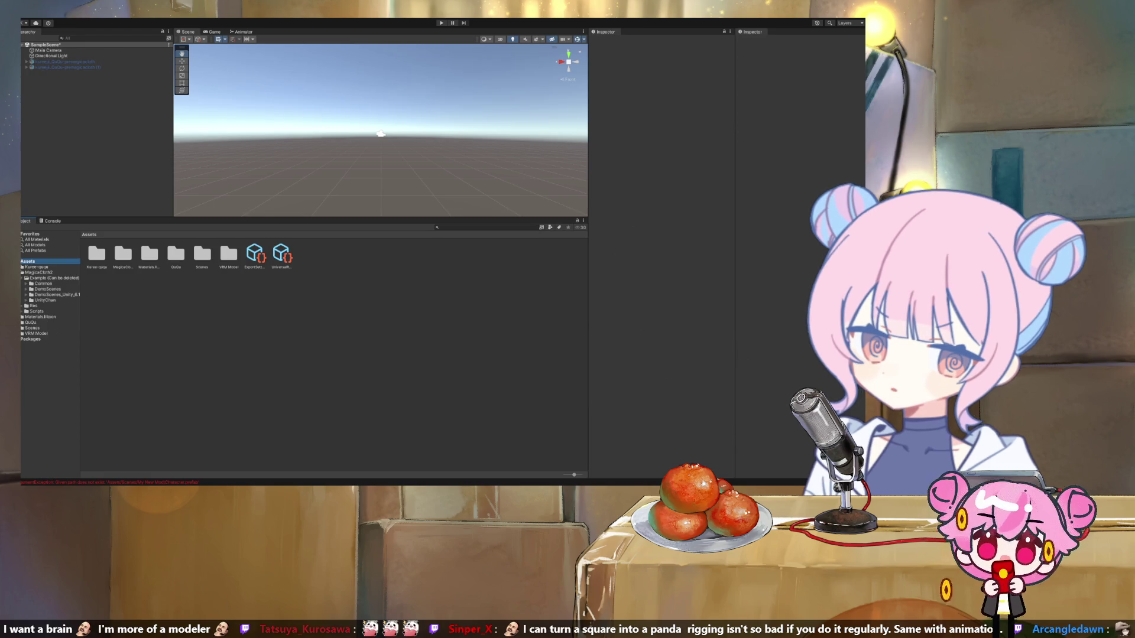
Step: Compare the new Kuree-QuQu-Mod folder, holding only a Readme, with Kuree-ququ's contents
click(36, 267)
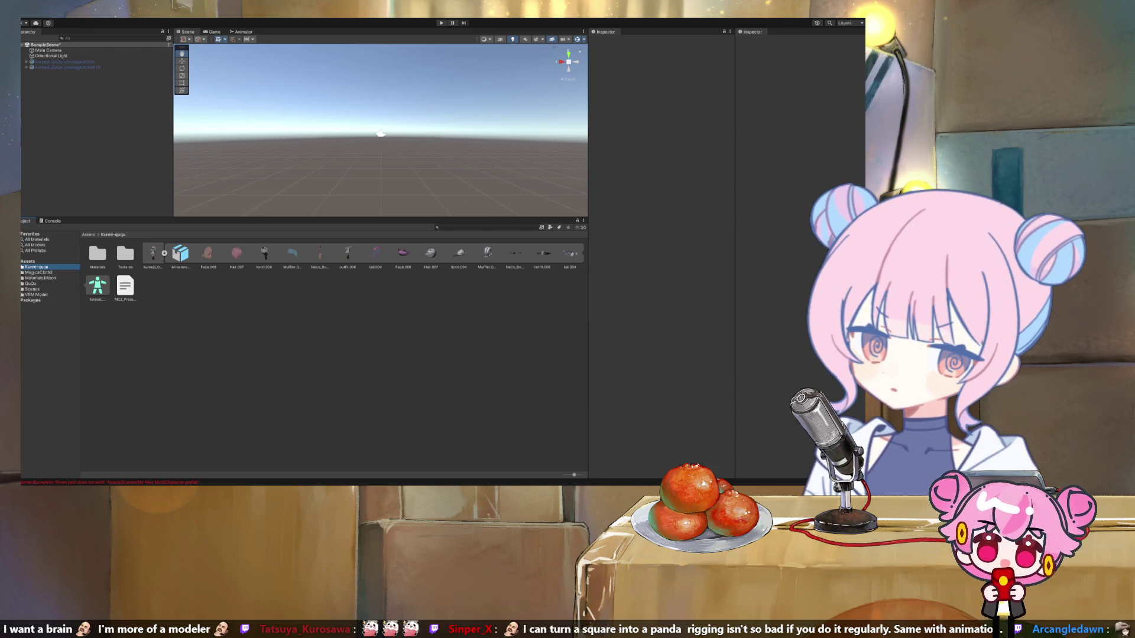
click(28, 261)
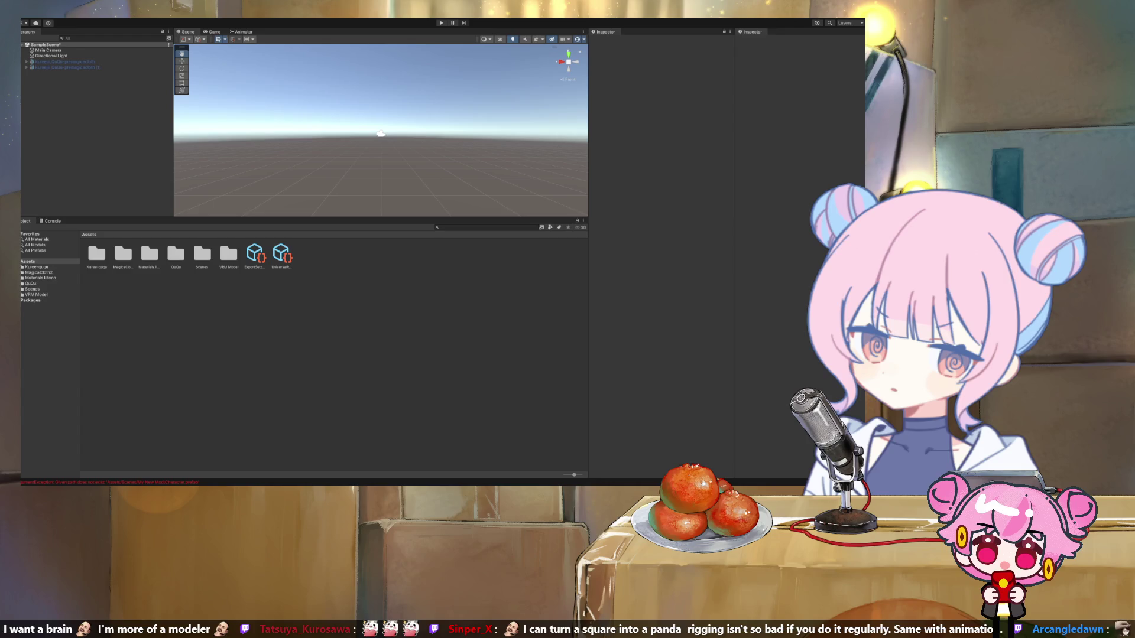
click(36, 267)
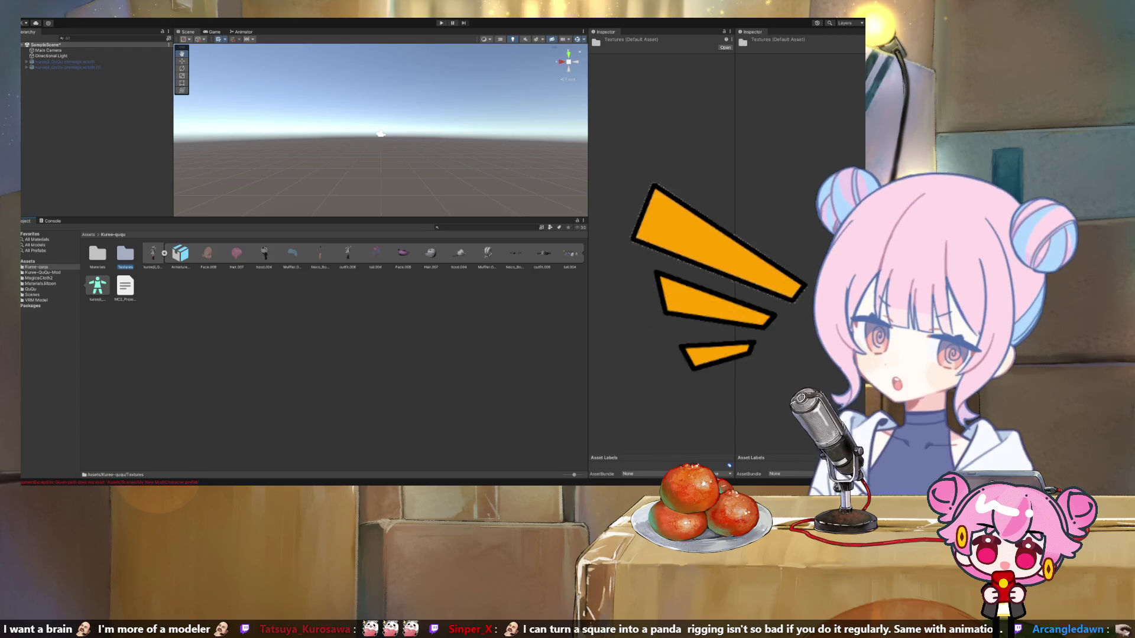
click(43, 271)
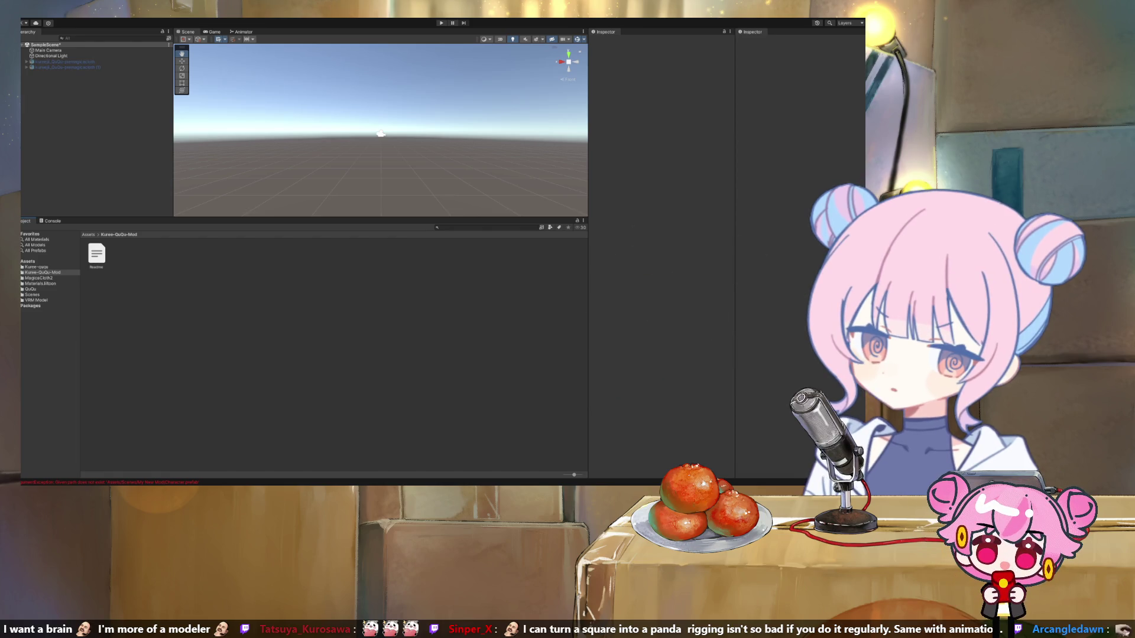
click(36, 267)
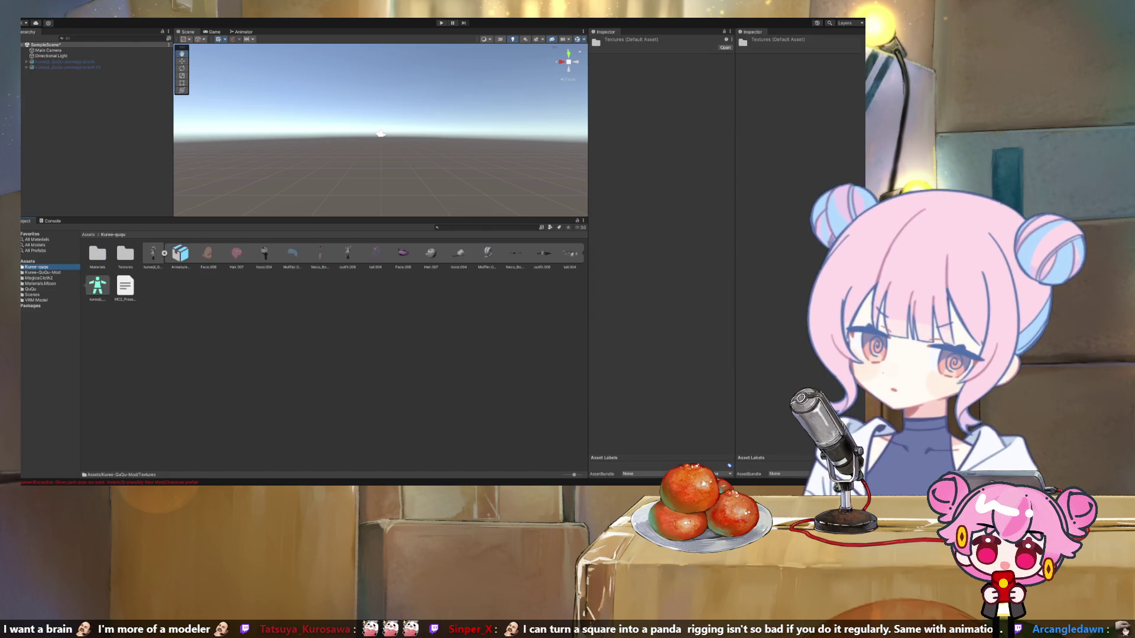
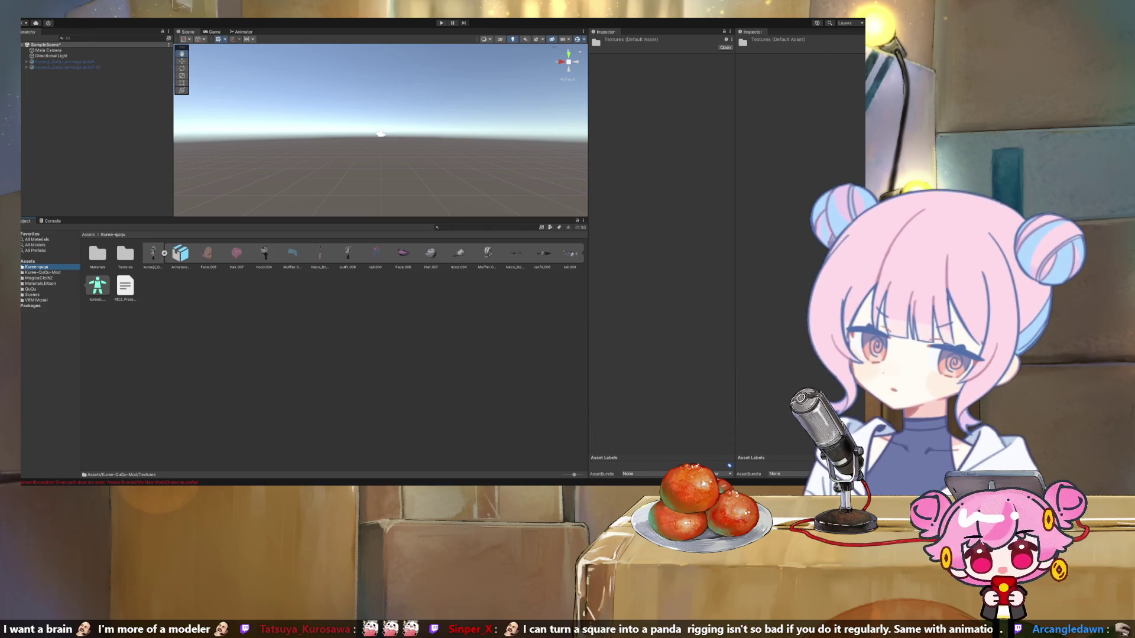
Step: Review the character model's material import settings, glance at Kuree-ququ's Materials folder, then return to Kuree-QuQu-Mod
click(42, 272)
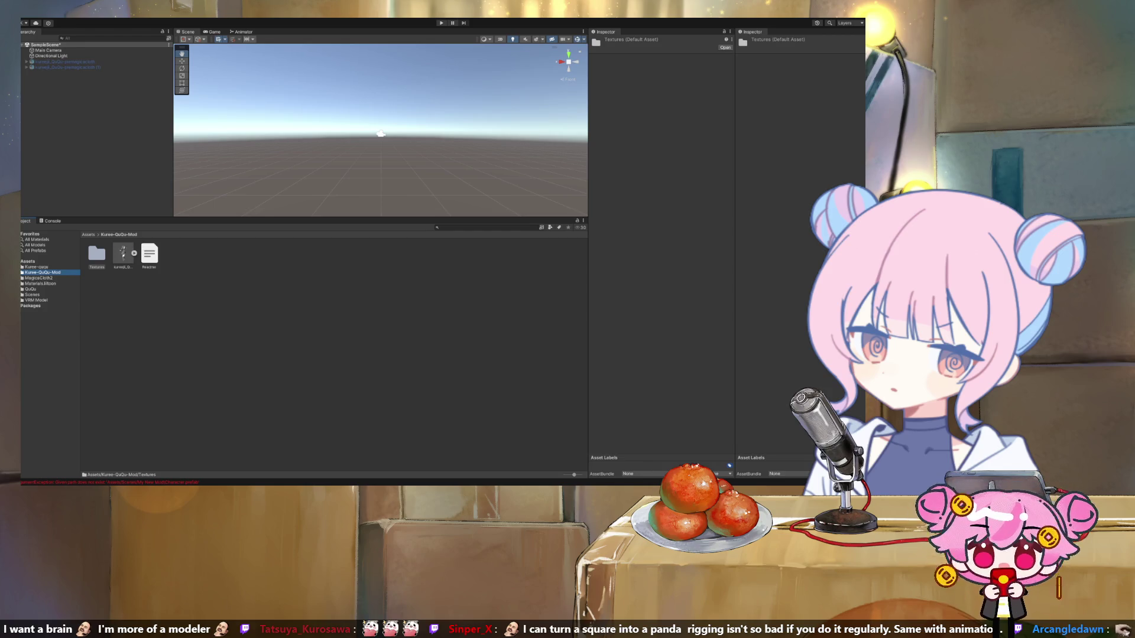
click(123, 254)
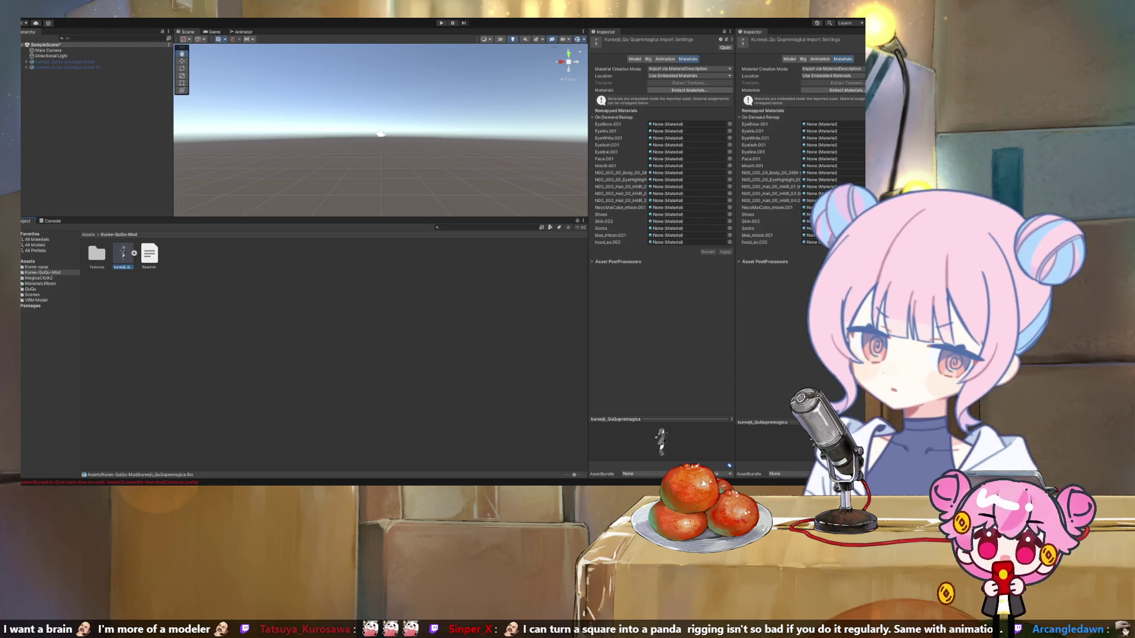
click(37, 267)
click(97, 254)
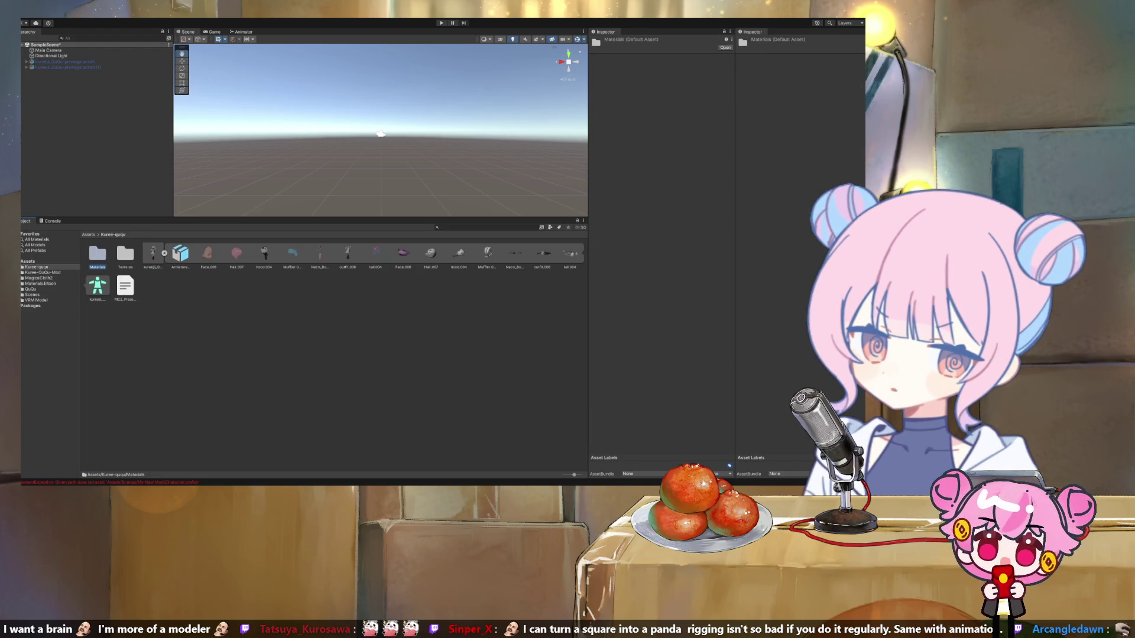
click(43, 271)
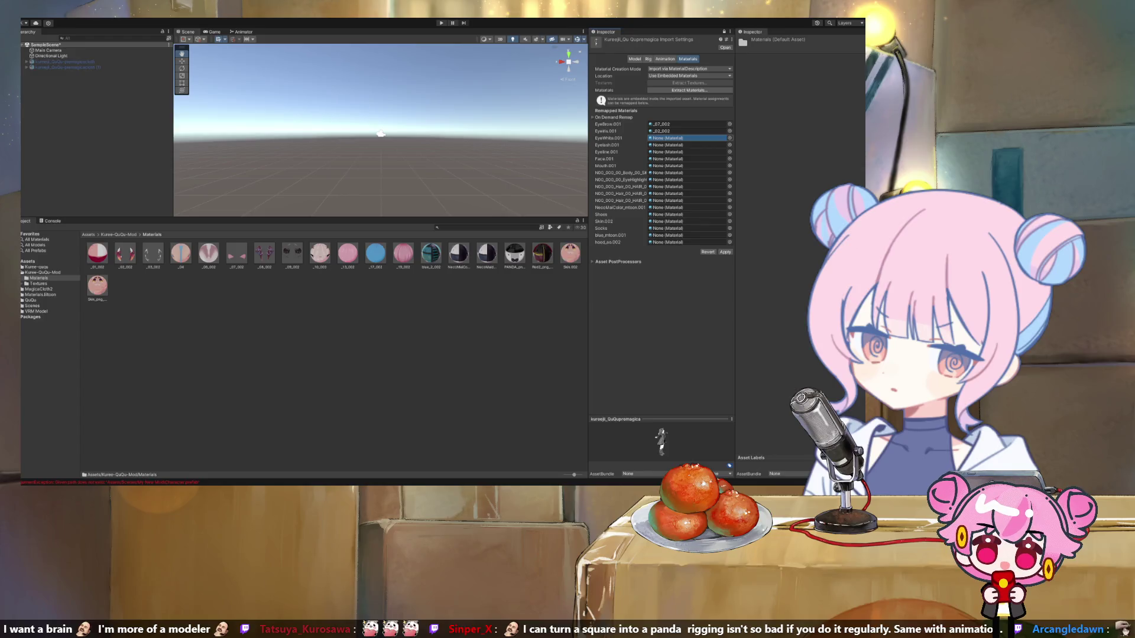
Step: Remap _08_002 to Eyelash.001, fill Mouth.001, _04 to Face.001, _10_003 to body skin, _03_002 to eye highlight
drag(265, 254, 685, 152)
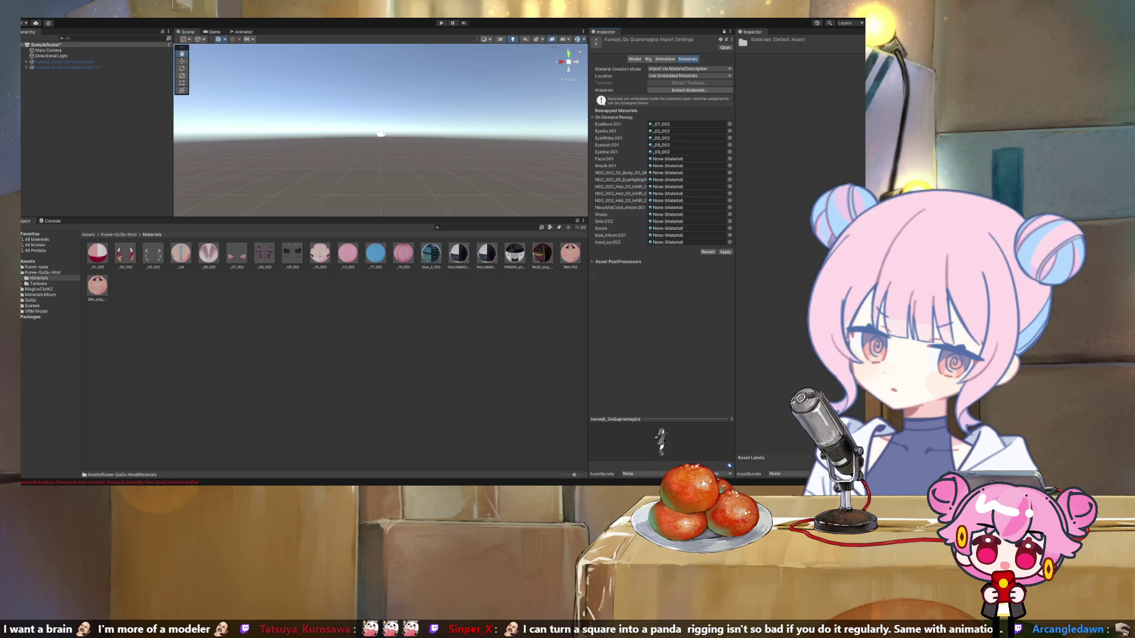
drag(98, 253, 685, 165)
drag(181, 253, 686, 158)
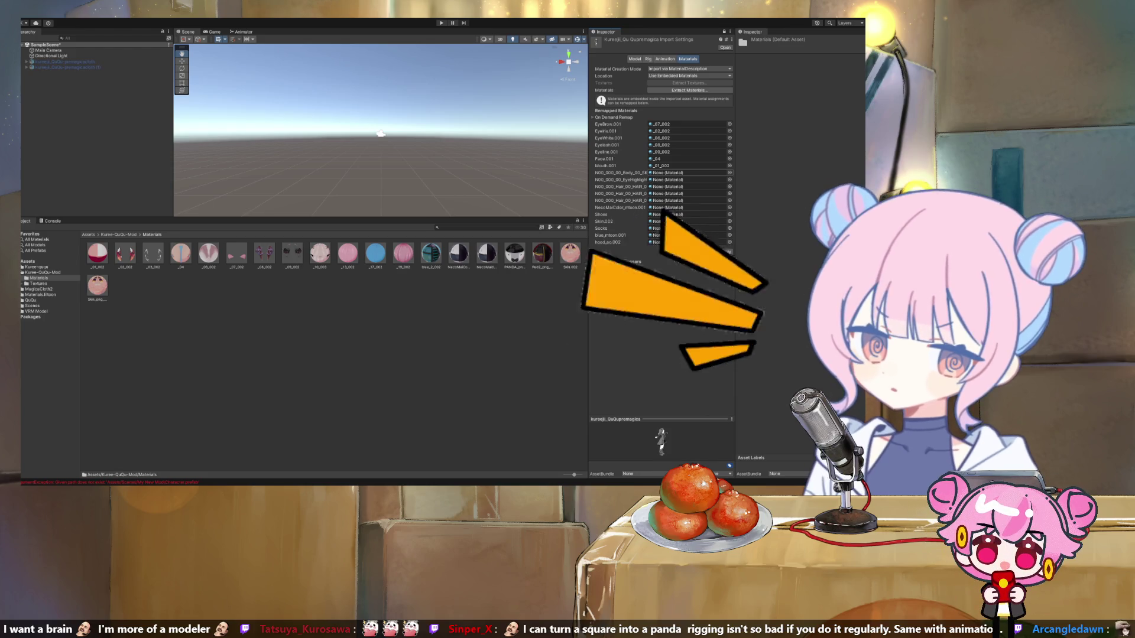
drag(734, 237, 856, 237)
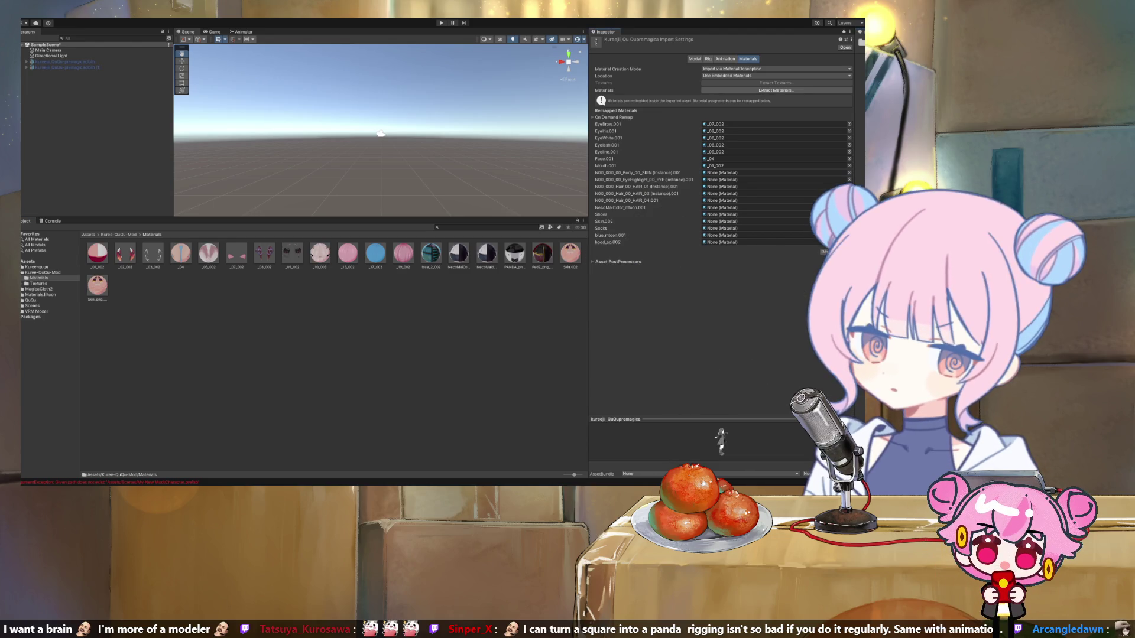
drag(319, 253, 718, 172)
drag(153, 253, 718, 180)
Step: Remap _13_002 to HAIR_01, _17_002 to HAIR_03, _19_002 to HAIR_04.001, NecoMaiColor_mtoon.001, and Red2_png to Shoes
drag(347, 253, 718, 186)
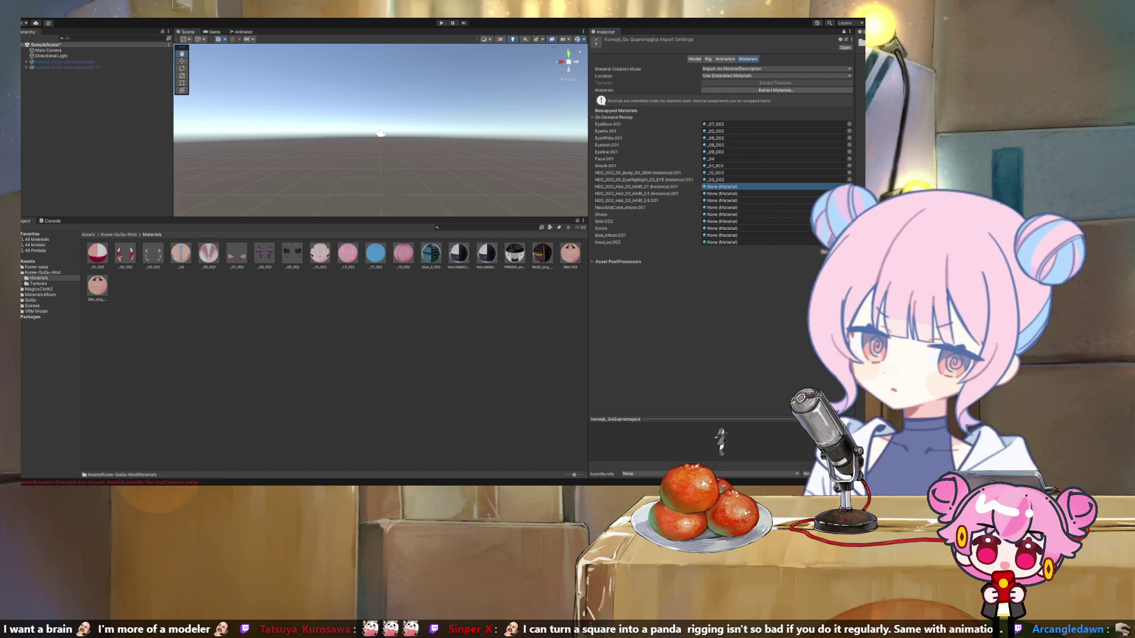
drag(718, 186, 718, 186)
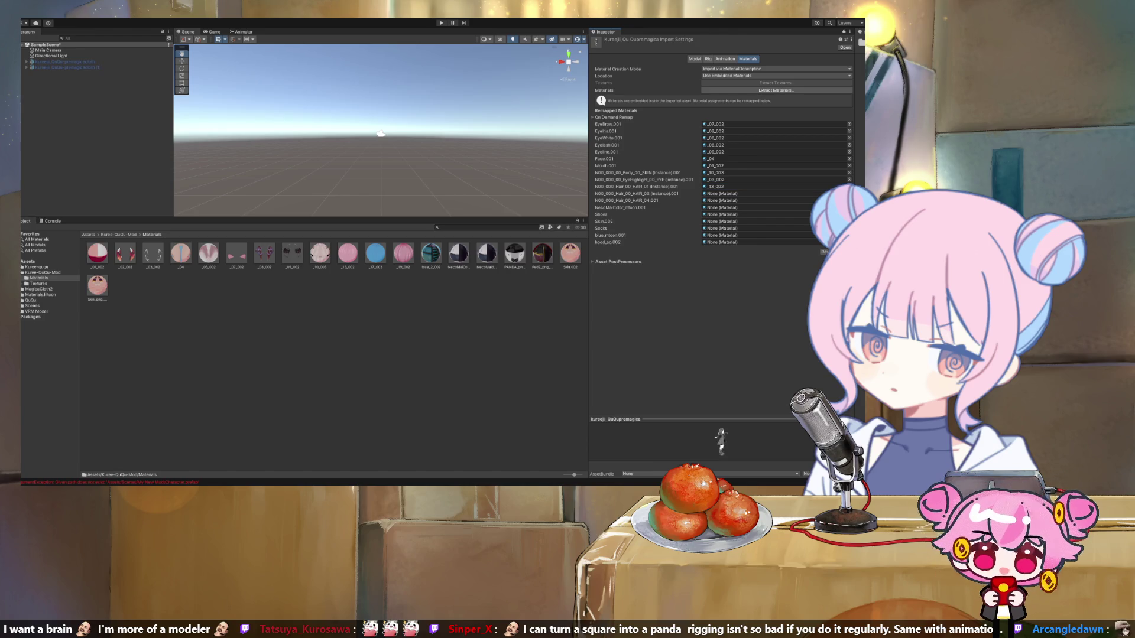
drag(375, 253, 718, 194)
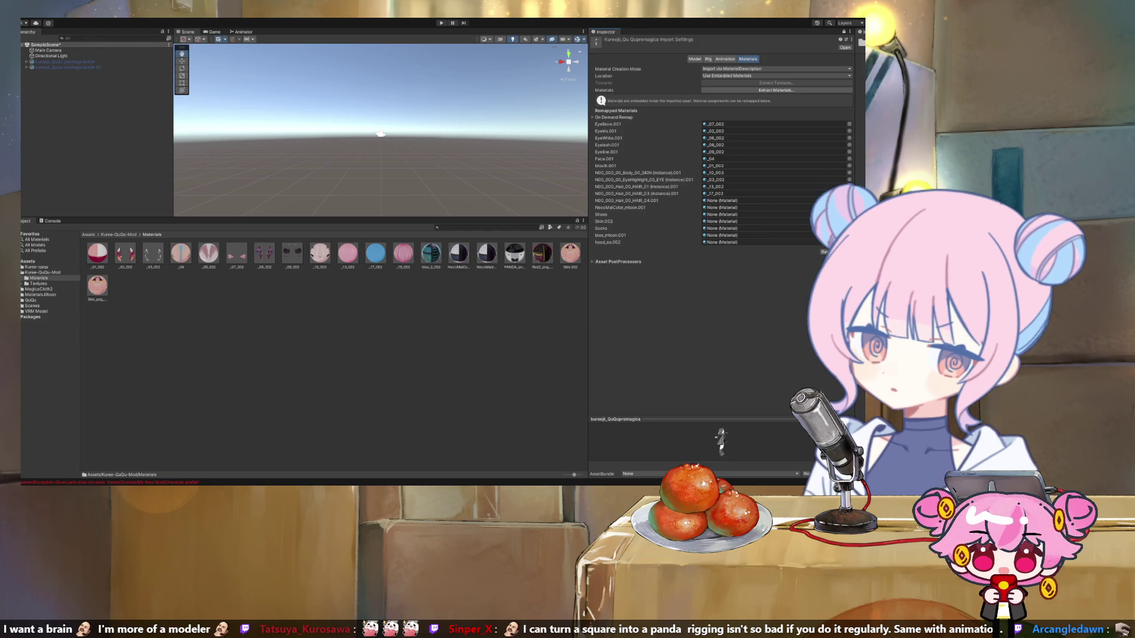
drag(403, 253, 718, 201)
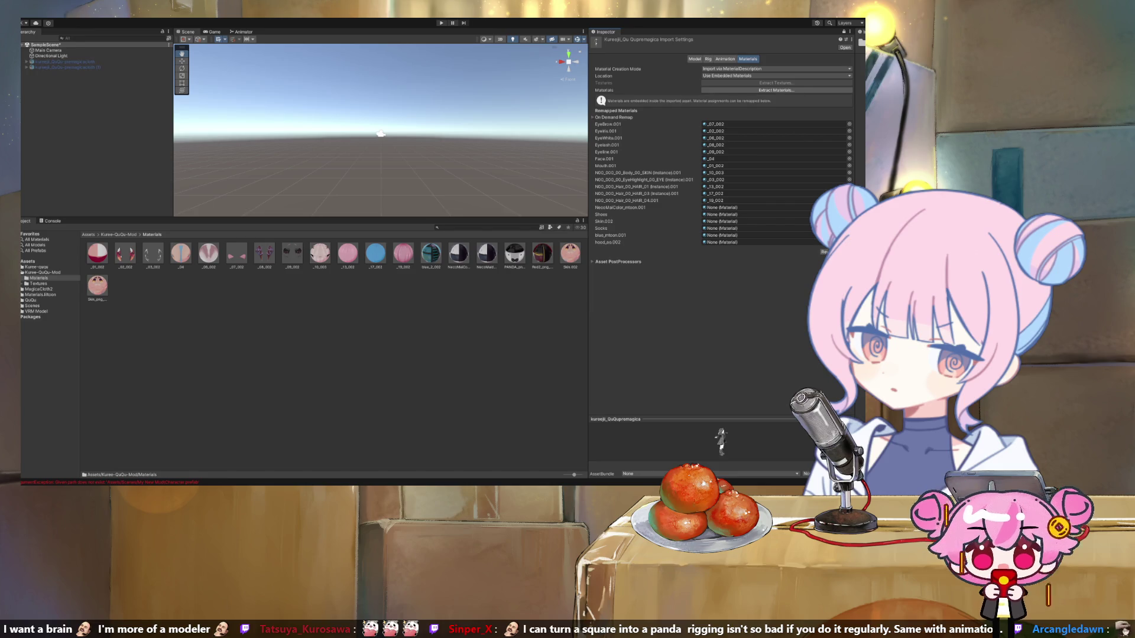
drag(459, 253, 718, 208)
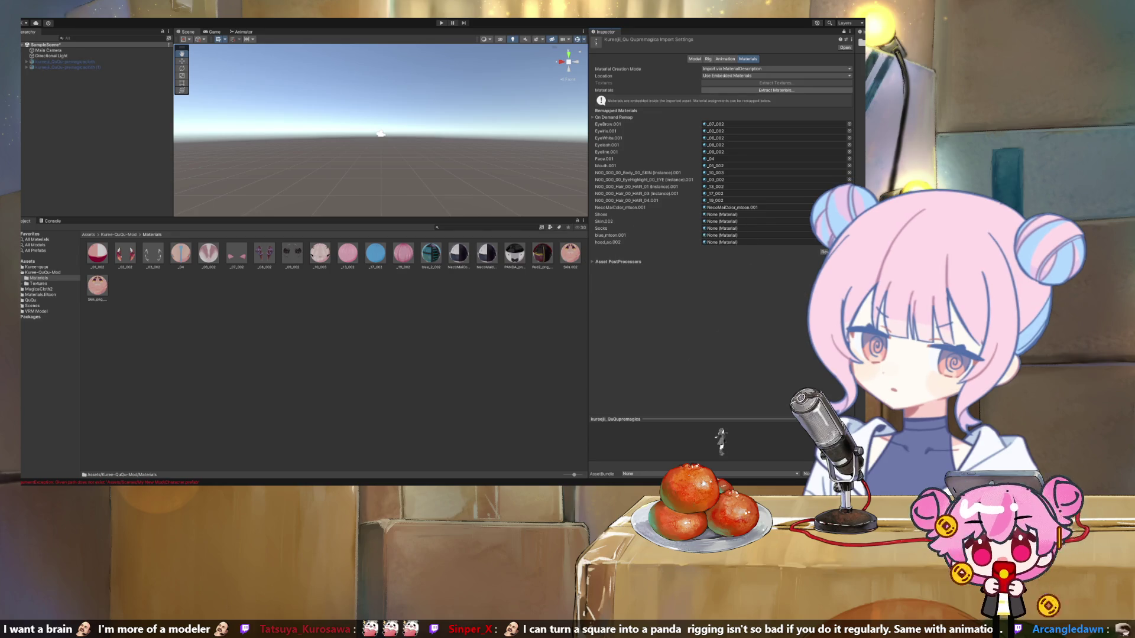
click(542, 253)
drag(541, 253, 727, 214)
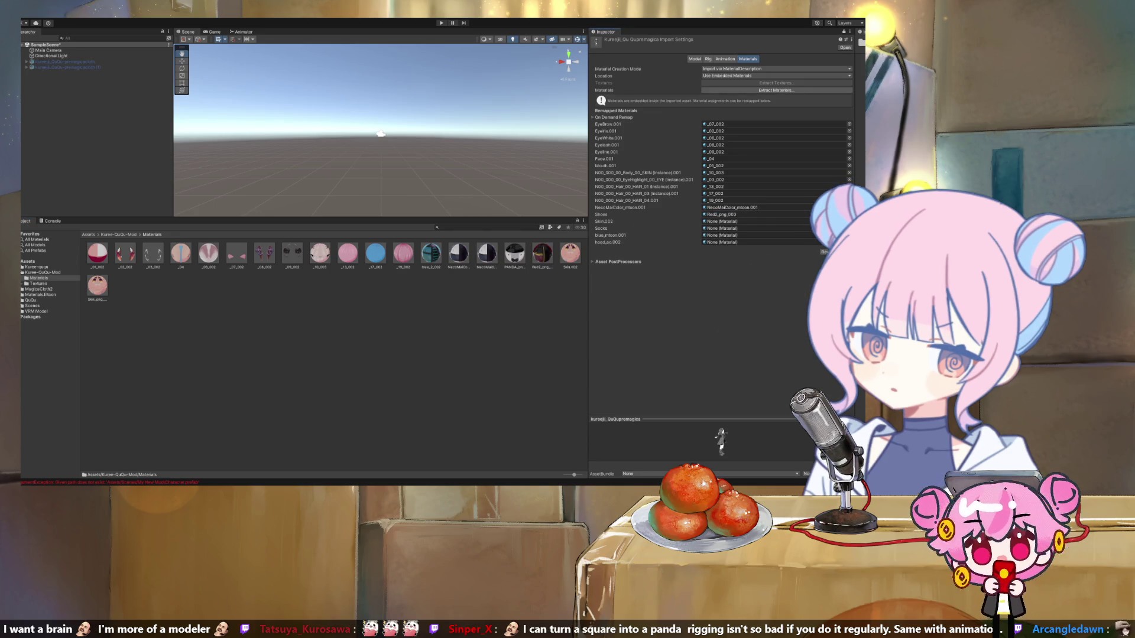
Step: Fill Skin.002, assign blue_2_002 to blue_mtoon.001 and PANDA_png_003 to hood_so.002
drag(570, 253, 726, 221)
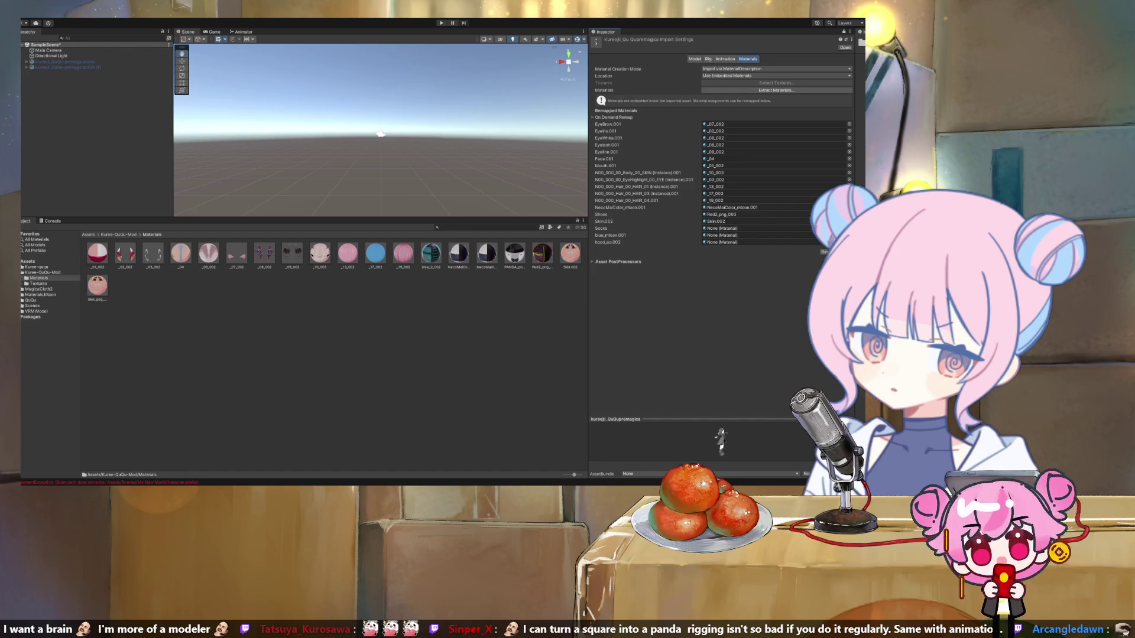
click(726, 221)
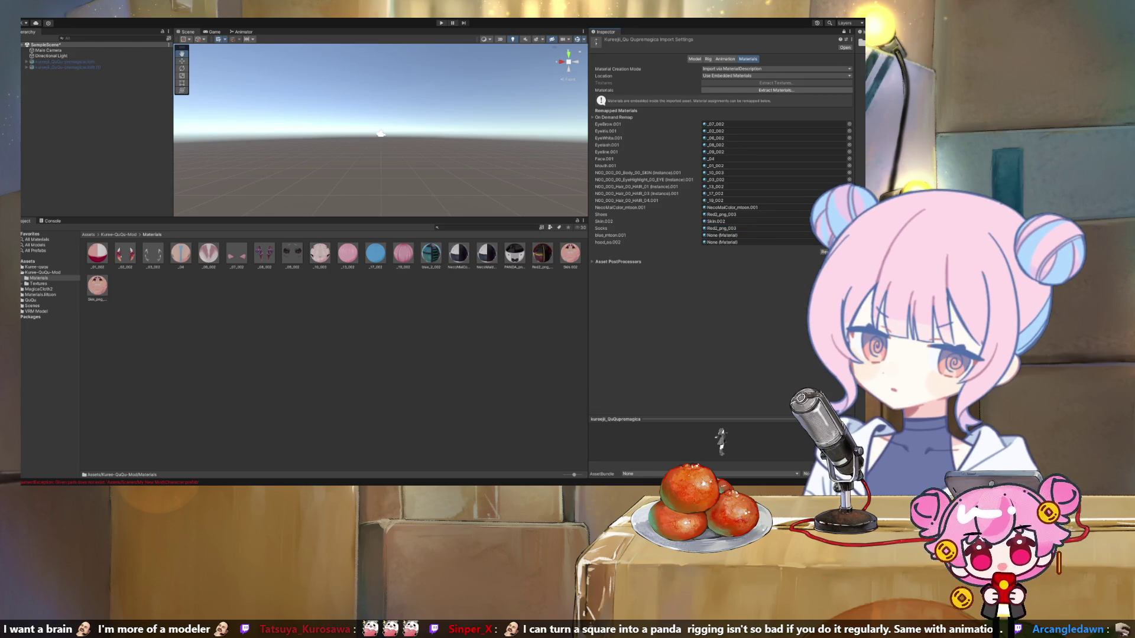
click(727, 235)
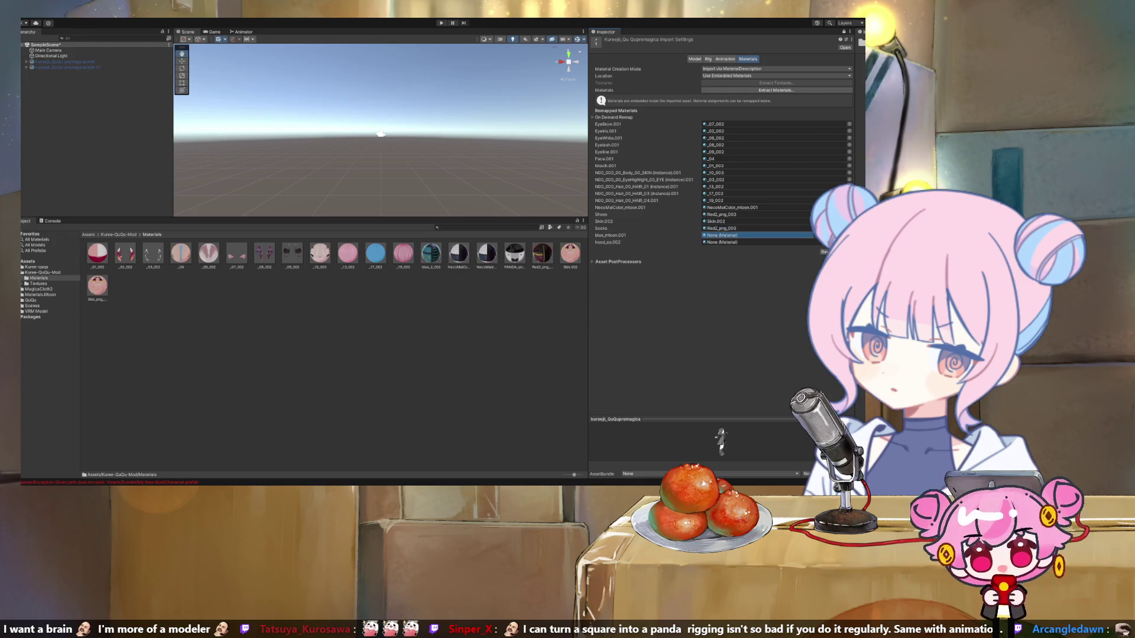
drag(727, 236, 726, 236)
drag(514, 254, 727, 242)
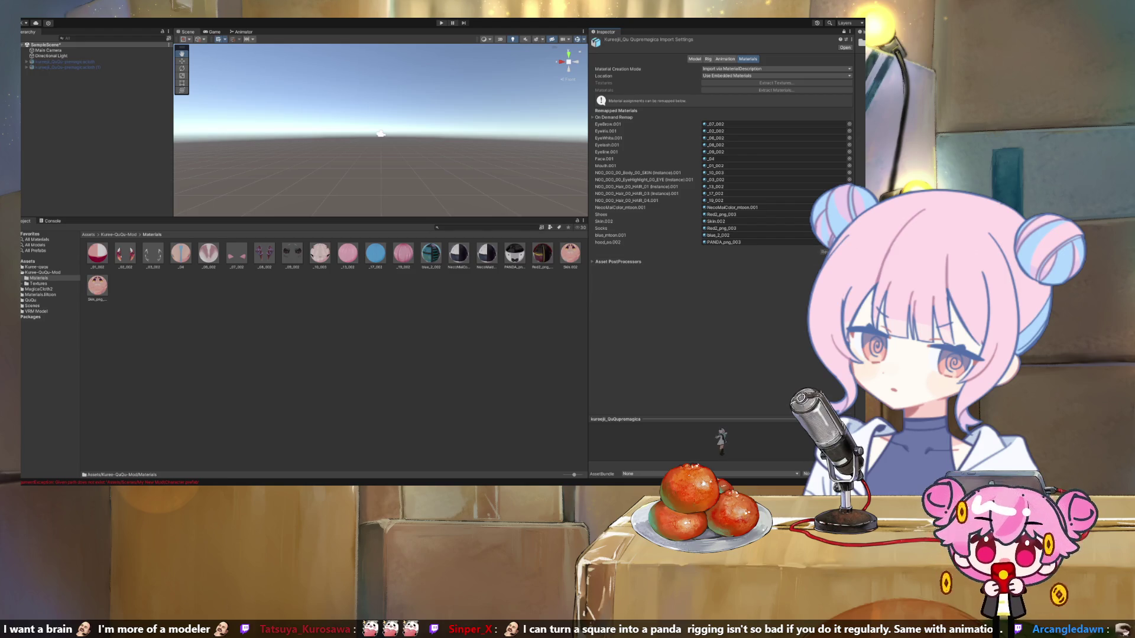
Step: Enable mesh Read/Write and Legacy Blend Shape Normals in the model's Model import settings
click(695, 59)
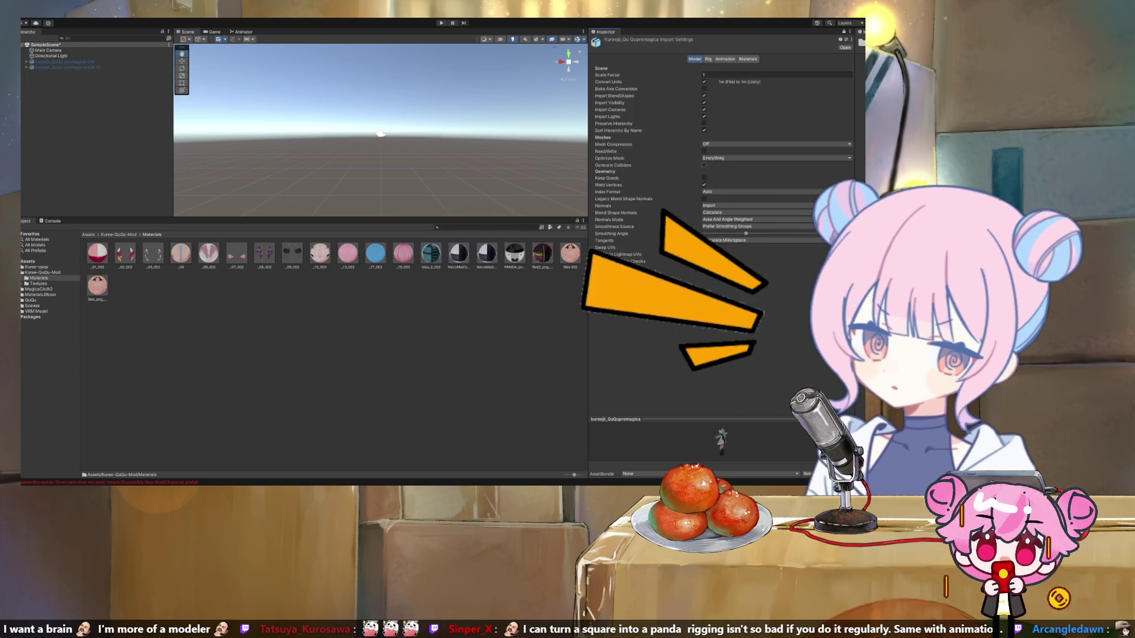
click(704, 151)
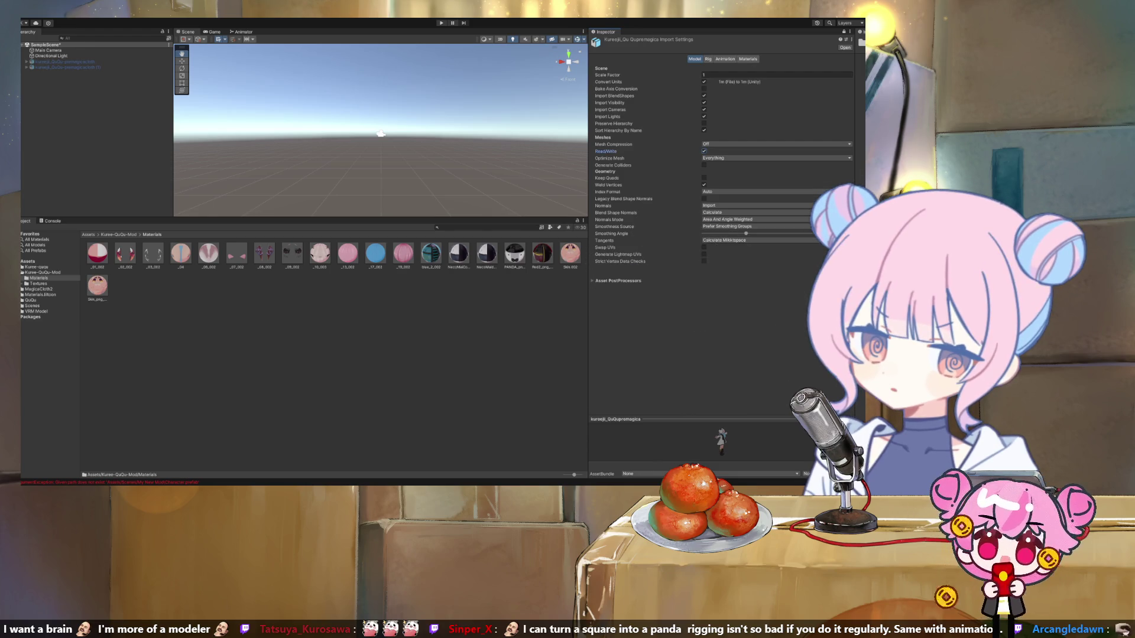
click(704, 199)
Step: Set the rig's Animation Type to Humanoid with the avatar created from this model, and apply
click(708, 59)
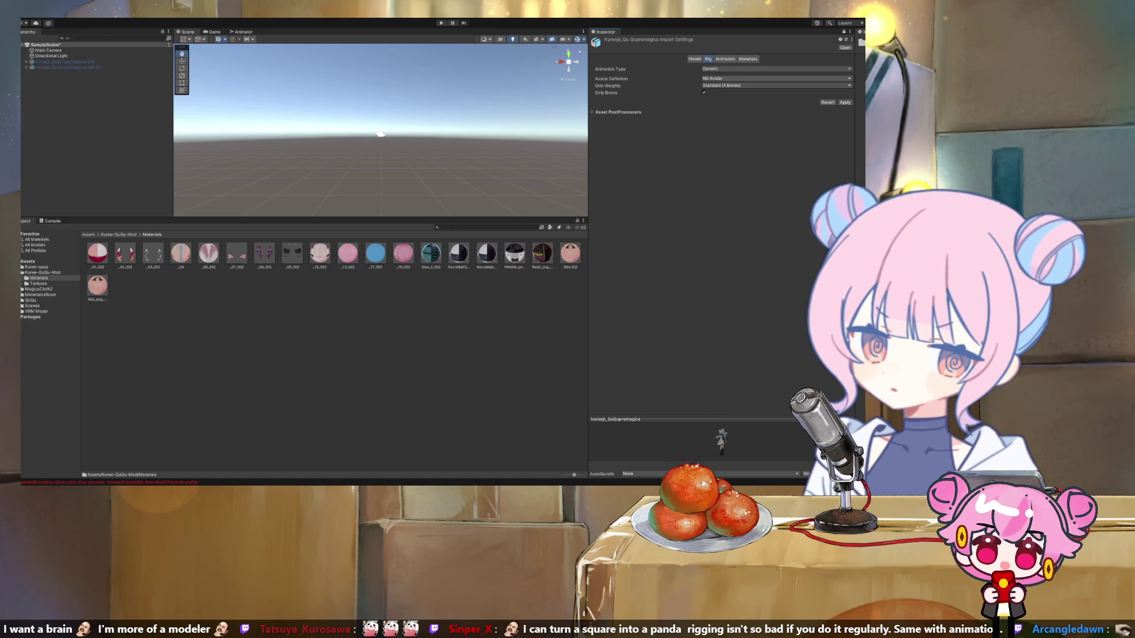
click(776, 78)
click(738, 87)
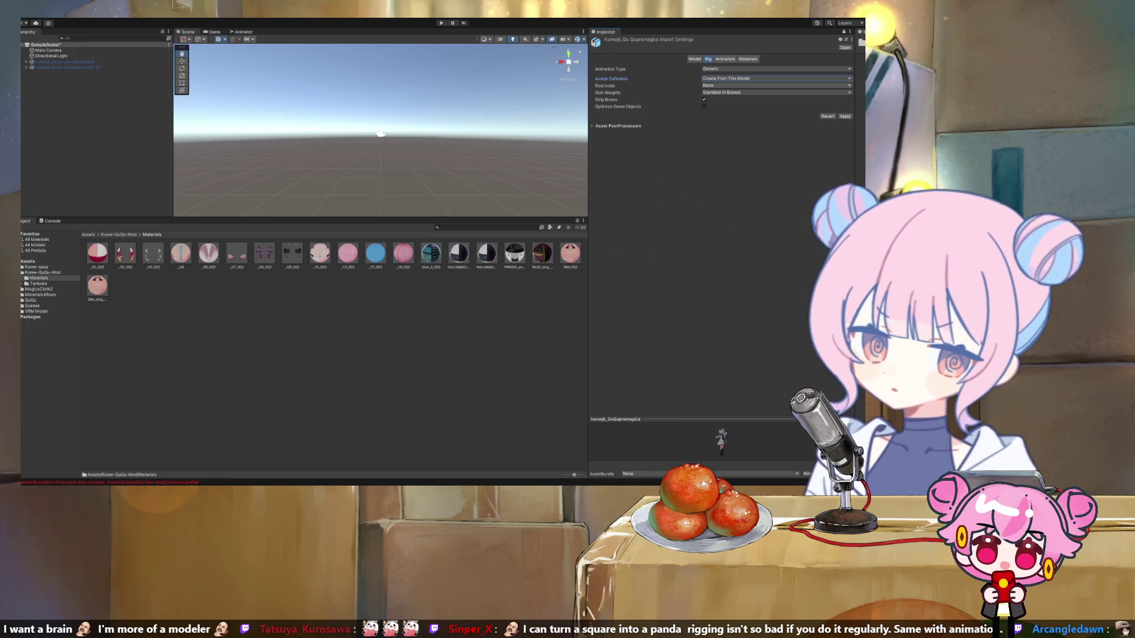
click(776, 85)
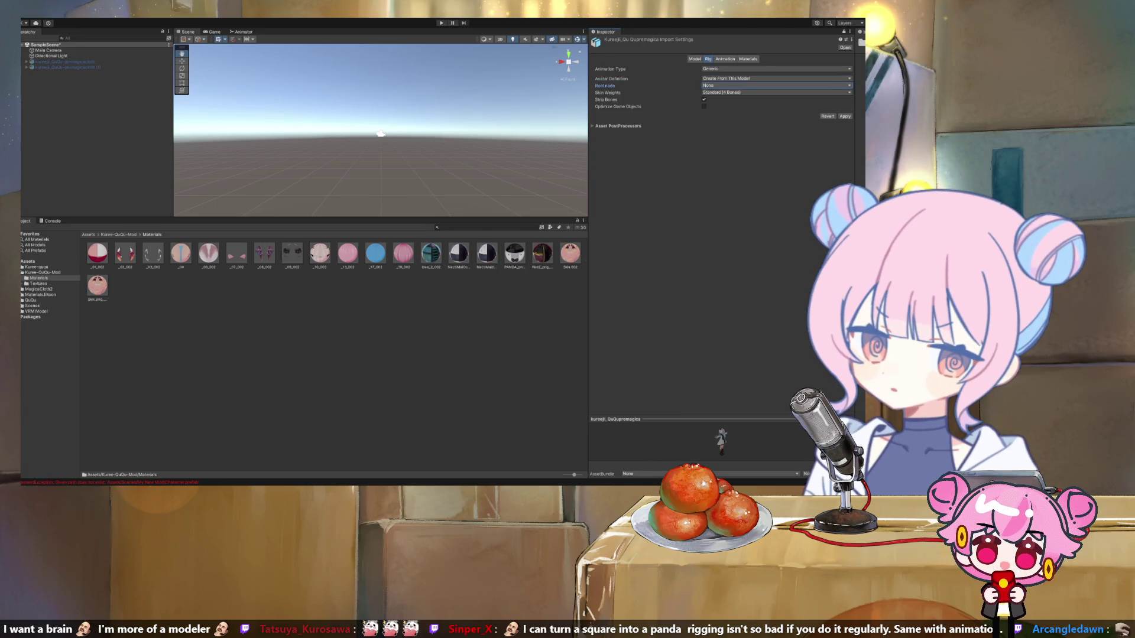
key(ctrl+z)
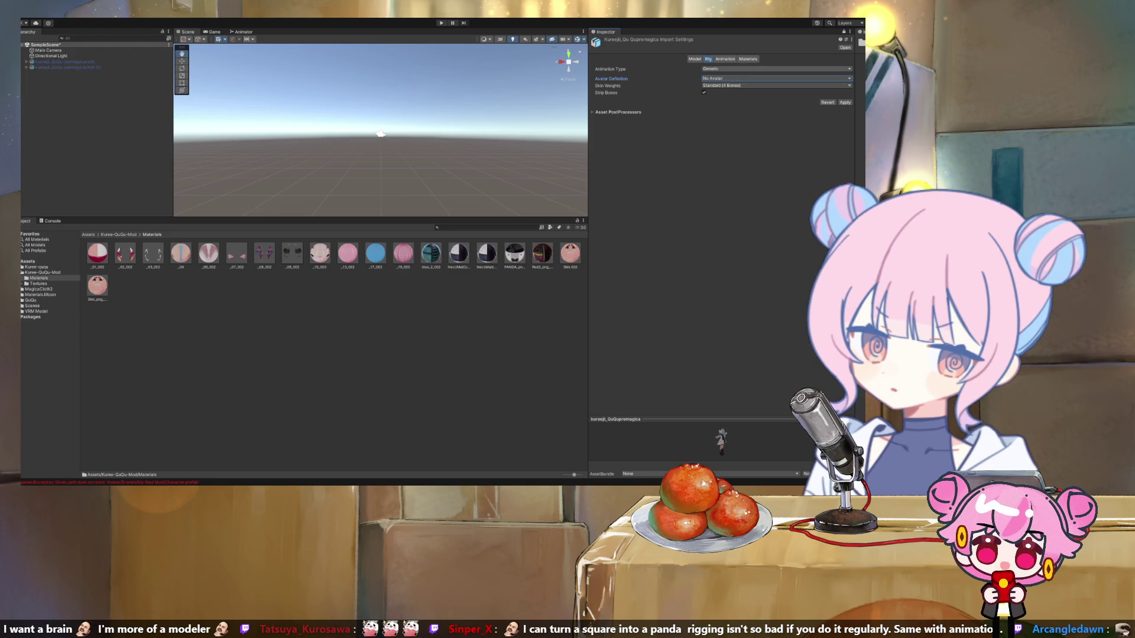
key(ctrl+z)
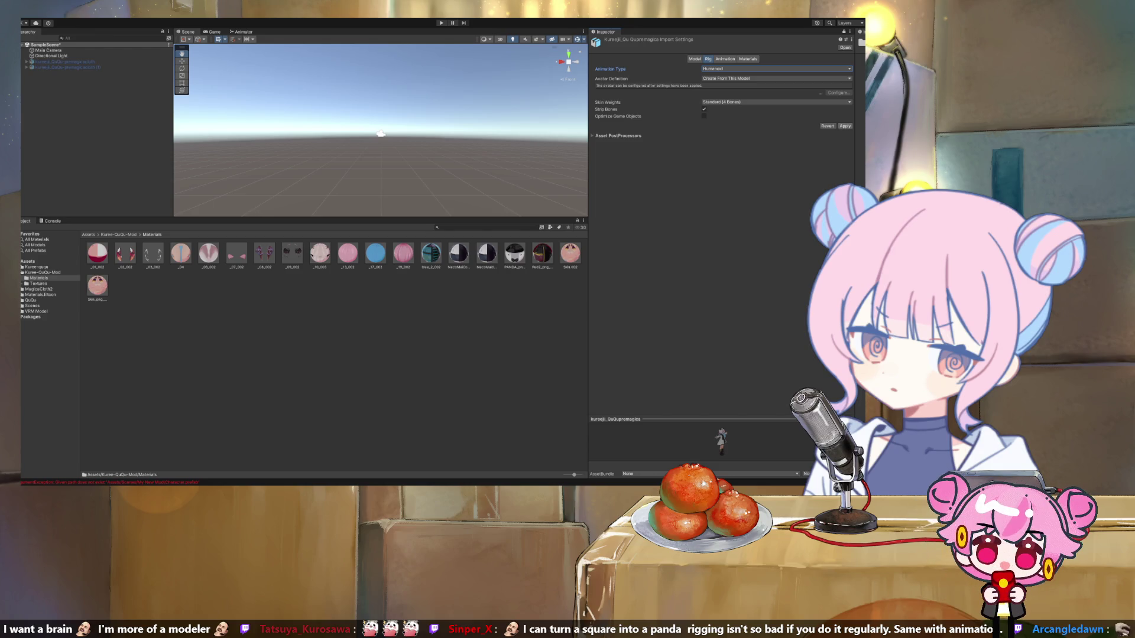
click(724, 59)
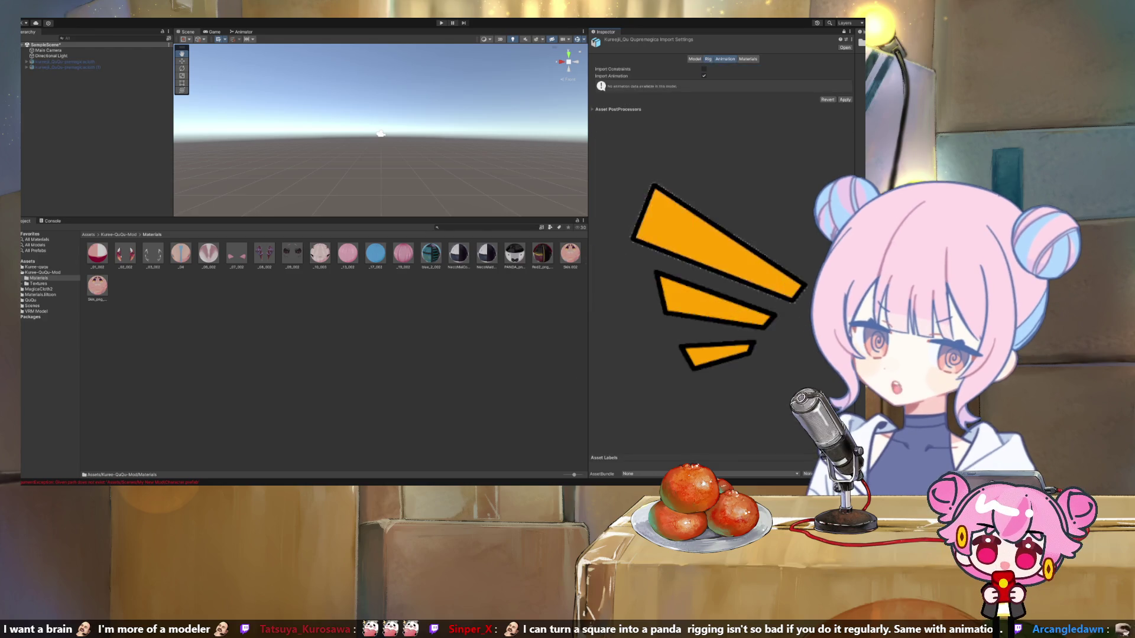
click(707, 58)
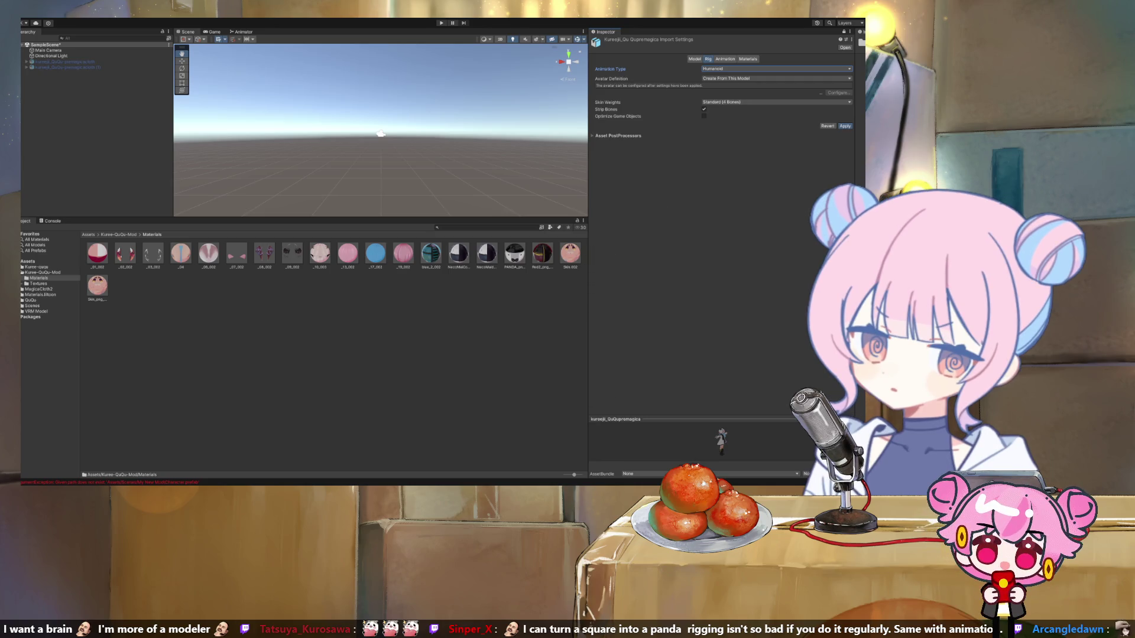
click(838, 86)
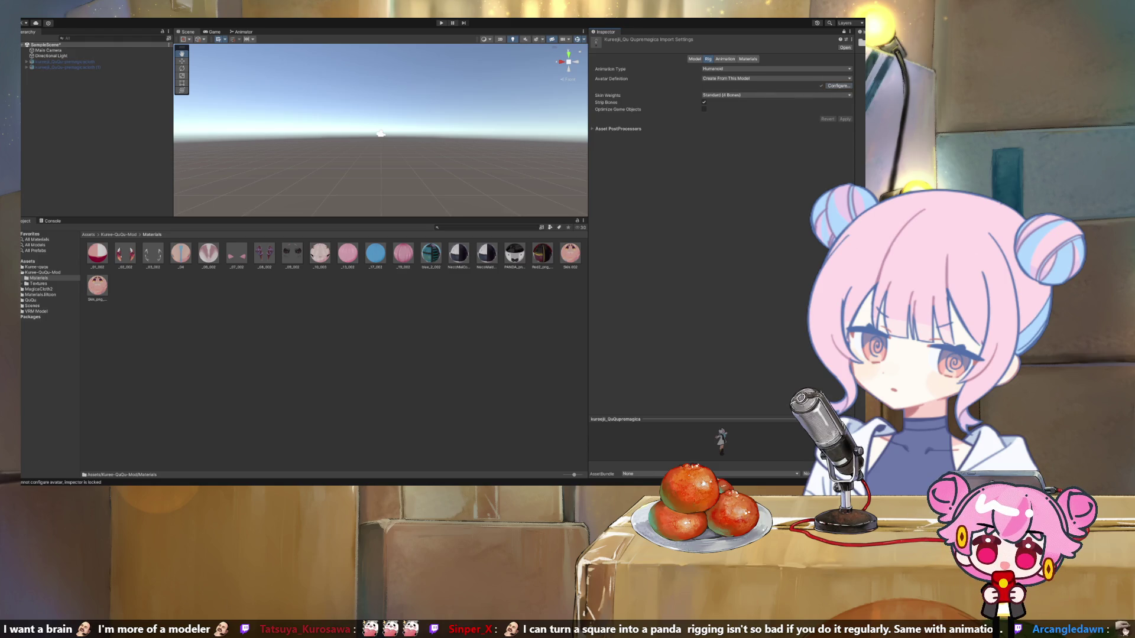
key(ctrl+3)
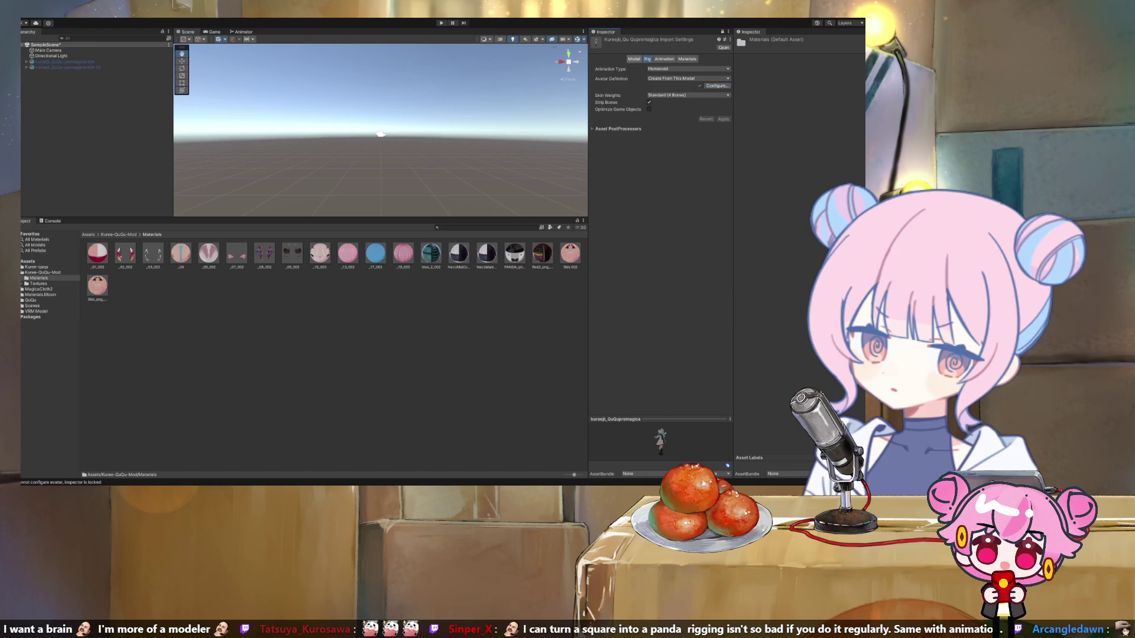
Step: Open the character's avatar configuration and map the R_Toe bone to the Right Toes slot
click(42, 272)
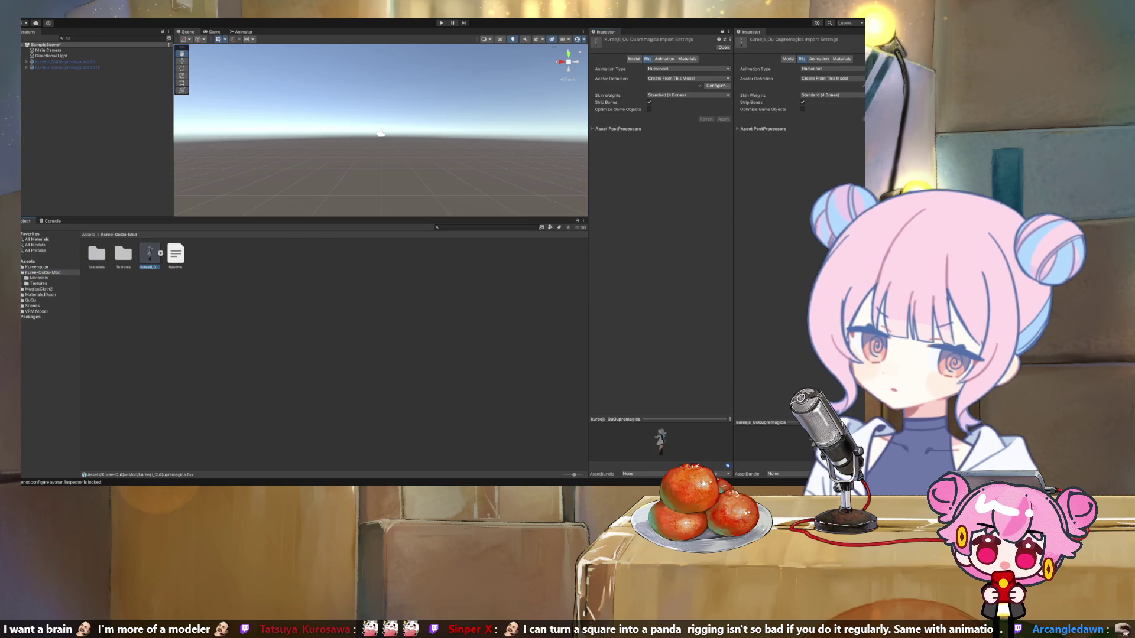
click(160, 253)
click(153, 285)
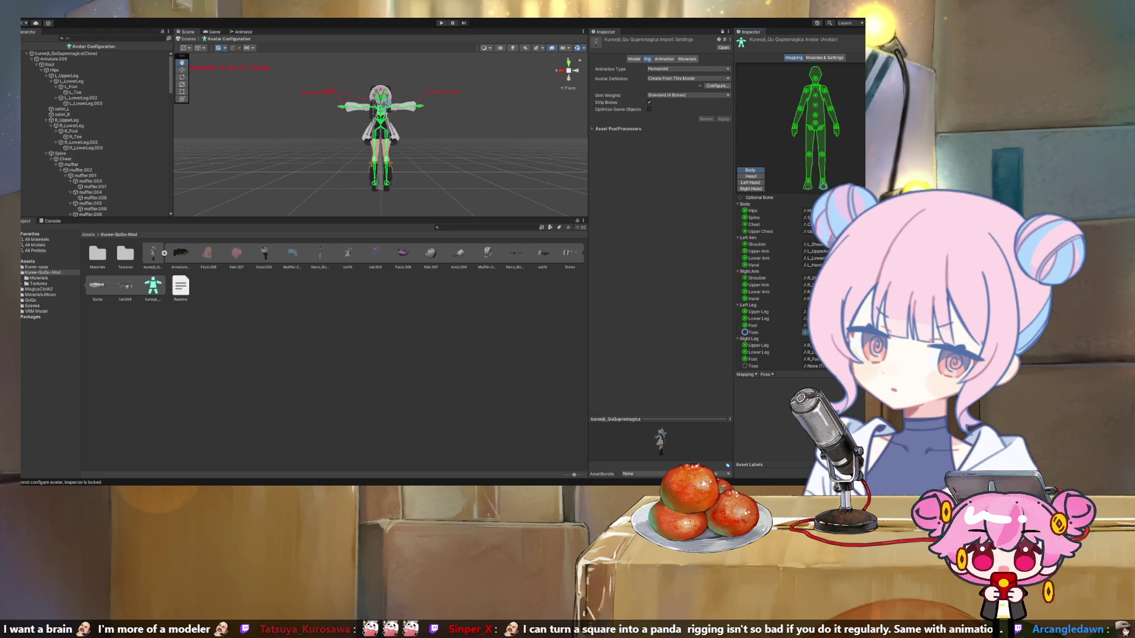
click(811, 359)
mouse_move(75, 137)
mouse_down()
mouse_move(811, 365)
mouse_move(811, 332)
mouse_up()
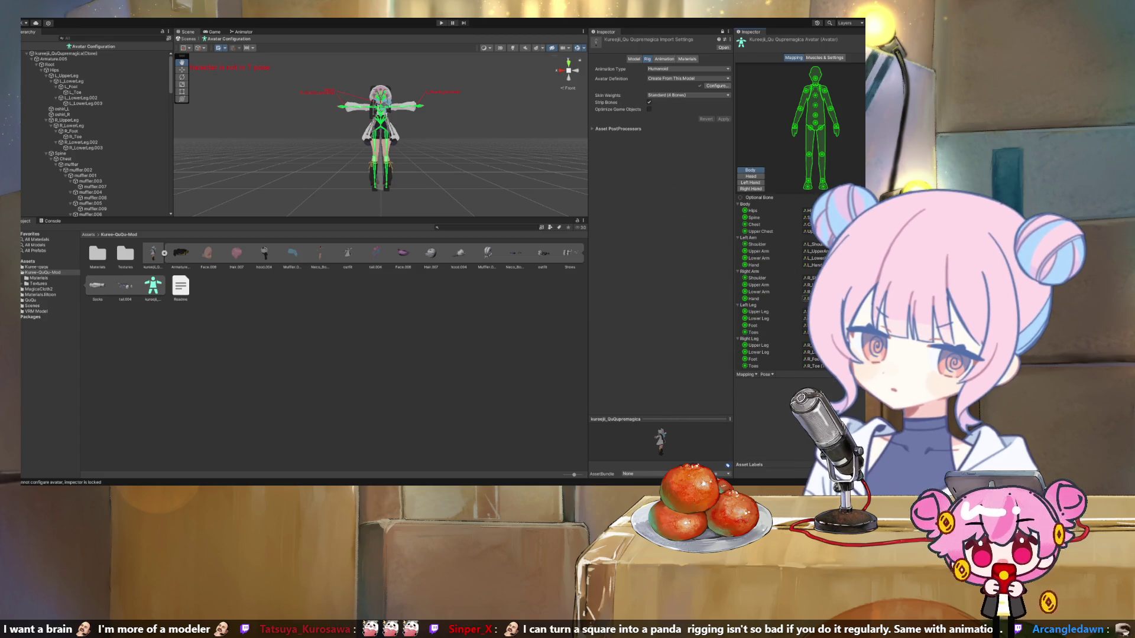
Step: Clear the bone from the Jaw slot, check the hand mapping, and finish the configuration
click(750, 177)
click(814, 238)
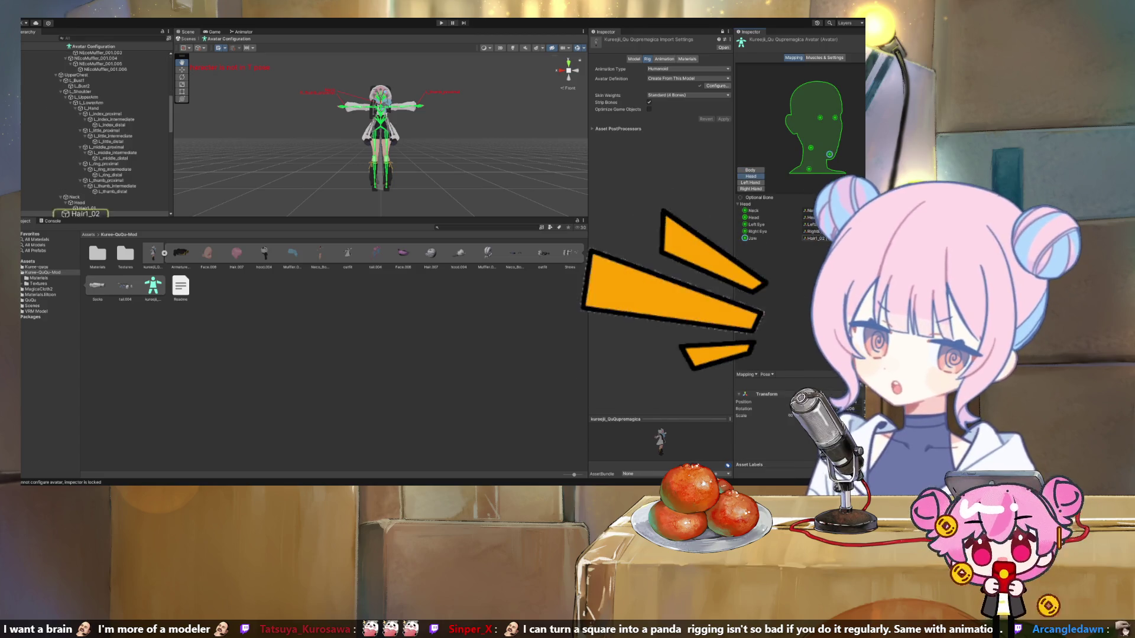
key(Delete)
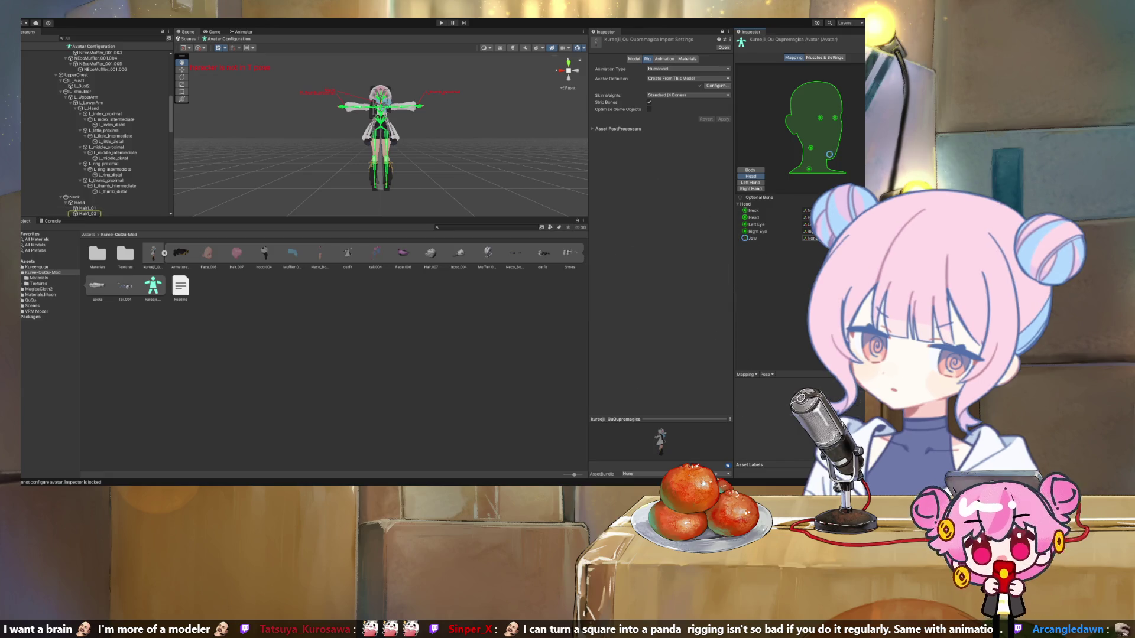
click(751, 189)
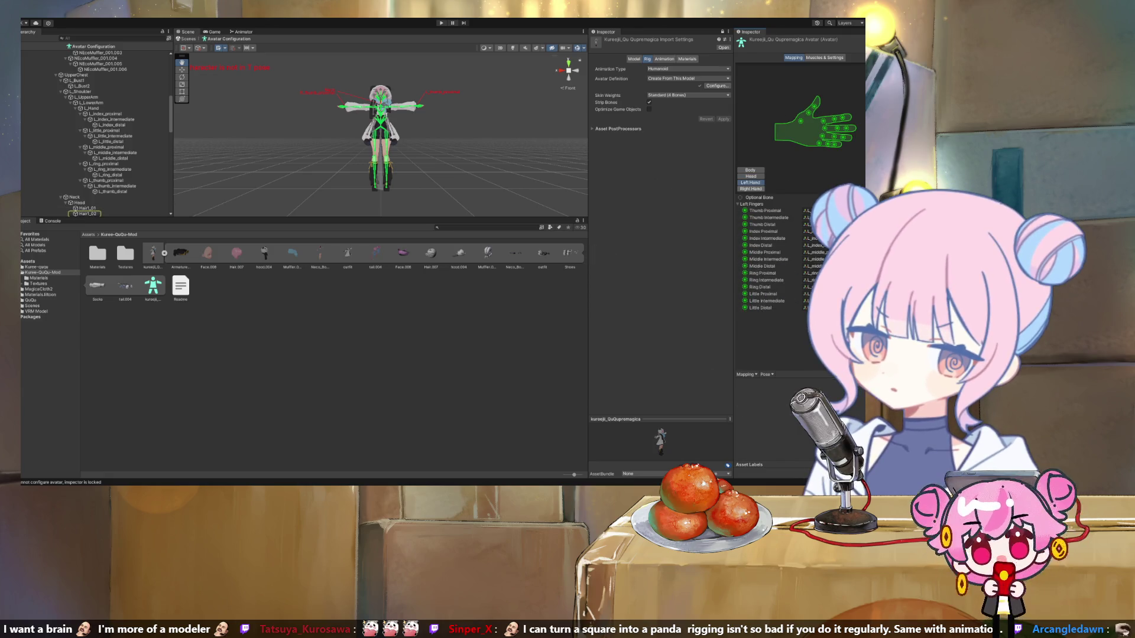
click(750, 170)
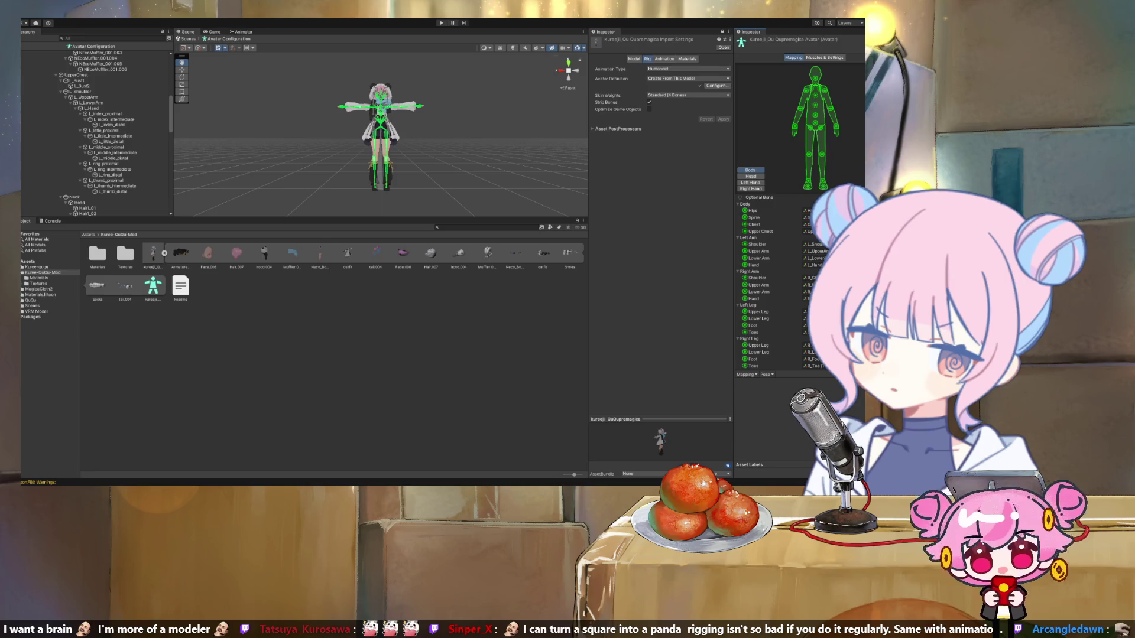
click(152, 253)
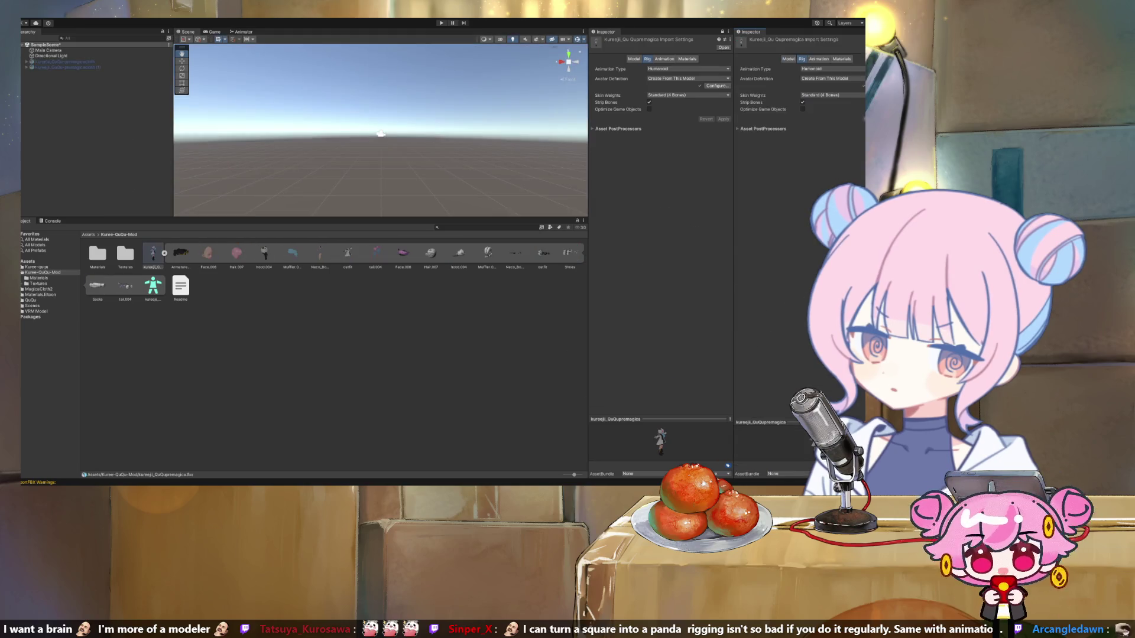
Step: View the model's Animation and Materials import tabs, inspect the Armature asset, then reselect the kureeji model
click(819, 58)
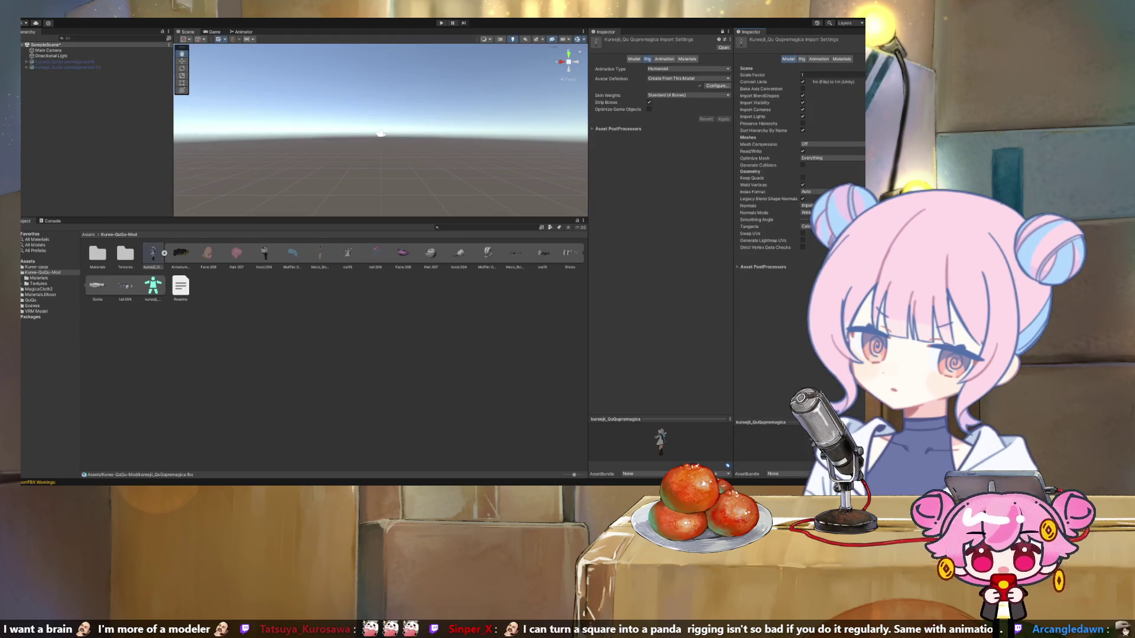
click(841, 59)
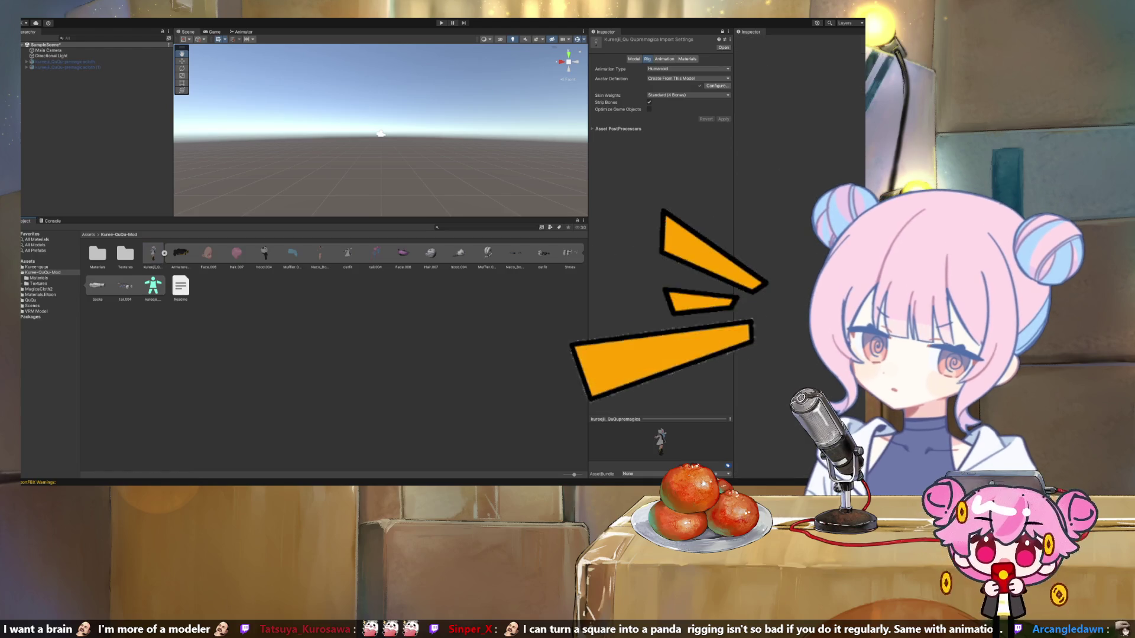
click(180, 253)
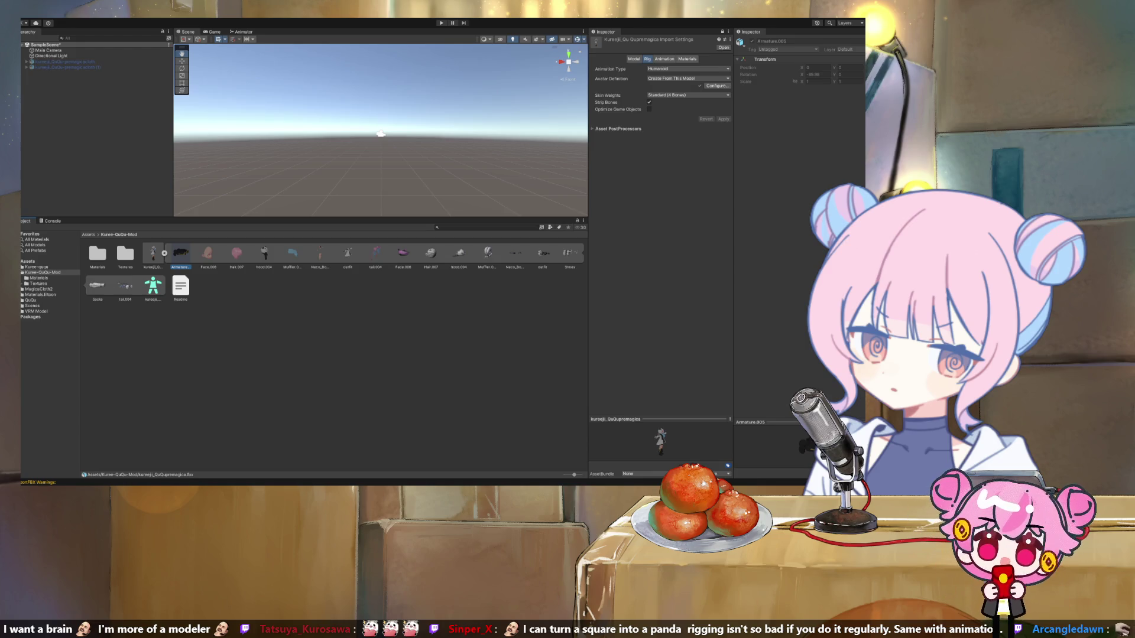
key(Escape)
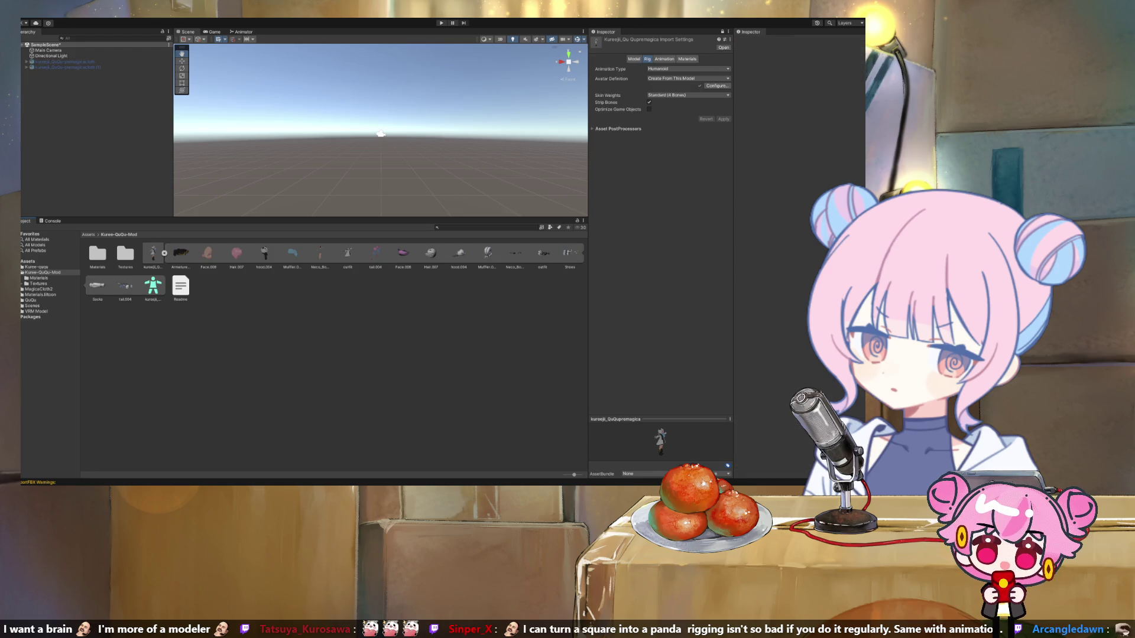
click(152, 254)
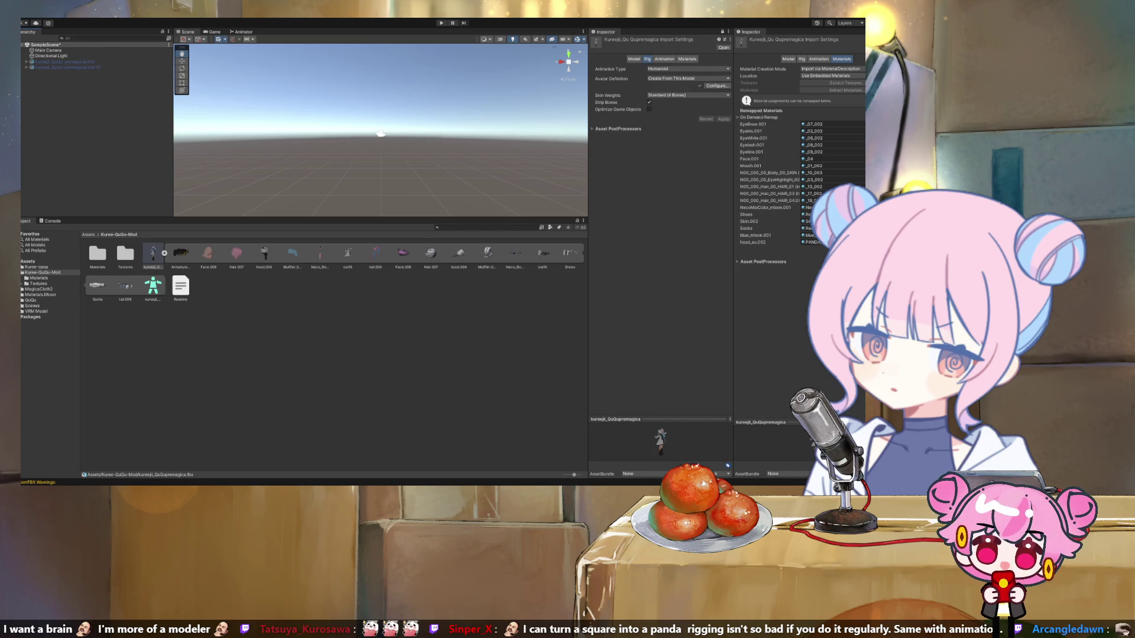
drag(153, 253, 380, 134)
scroll(380, 134, down, 5)
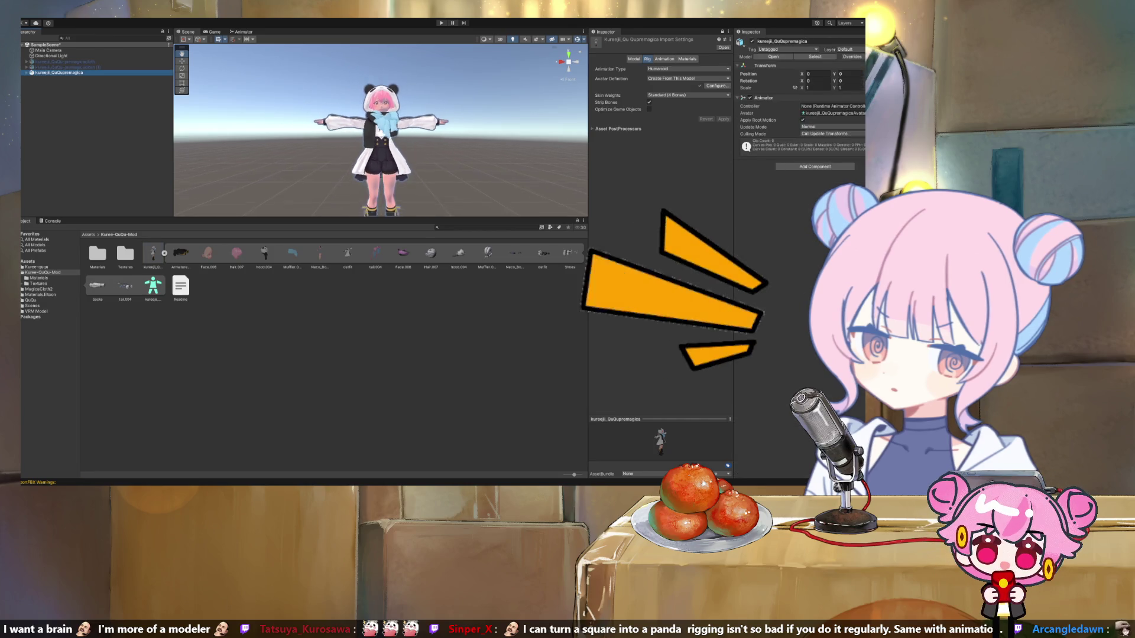
scroll(380, 134, up, 5)
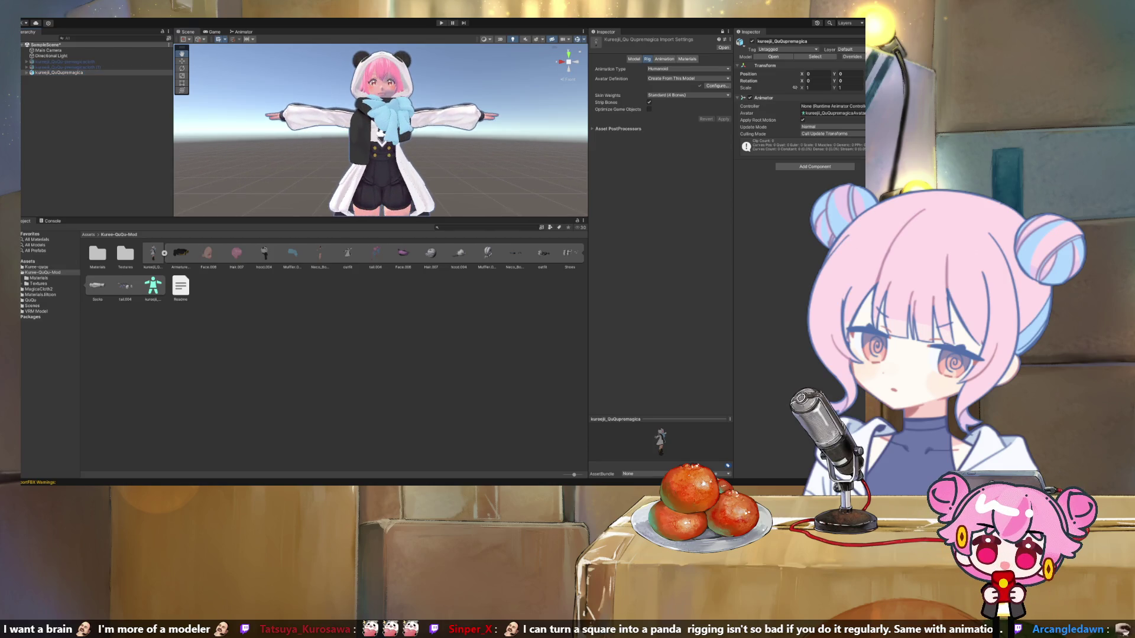
mouse_move(380, 133)
mouse_down()
mouse_move(399, 181)
mouse_move(413, 147)
mouse_move(380, 126)
mouse_up()
key(f)
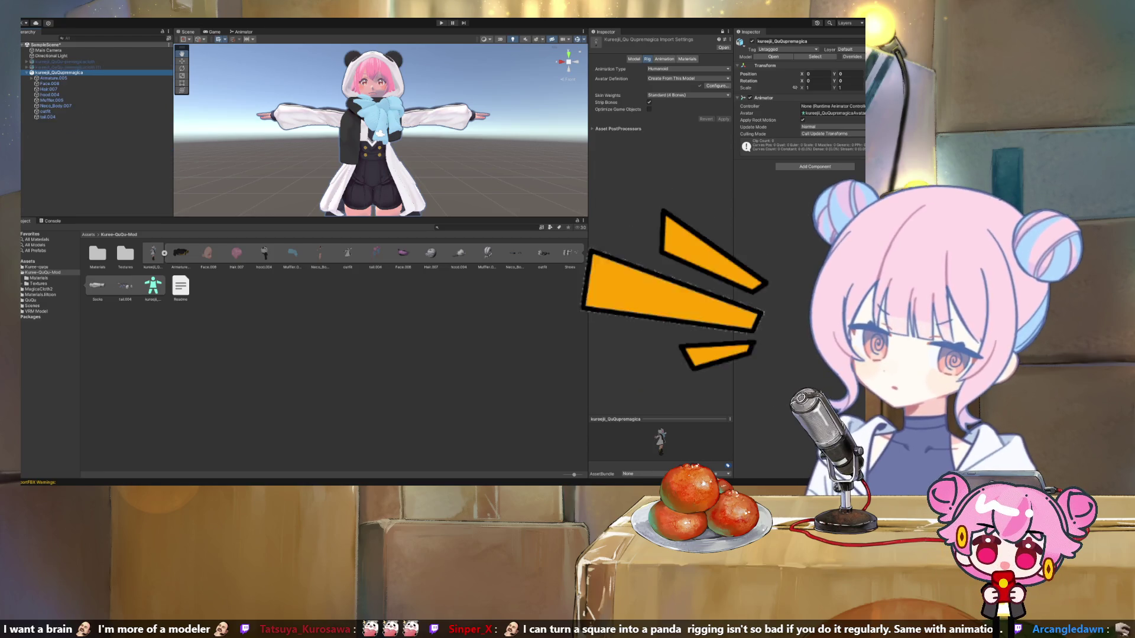
key(Left)
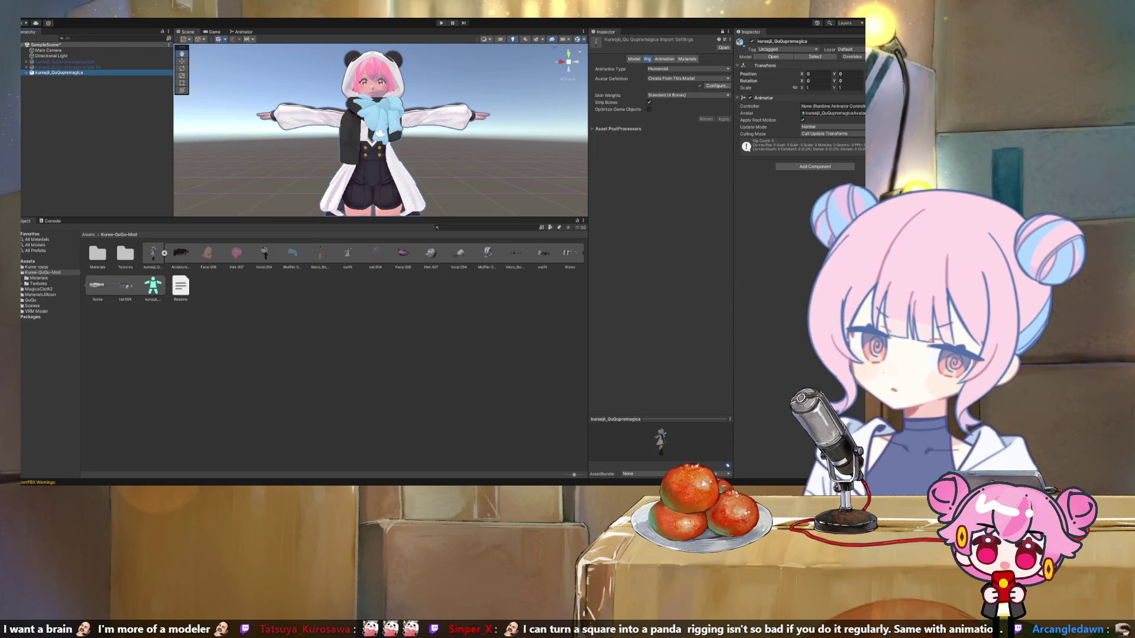
key(Delete)
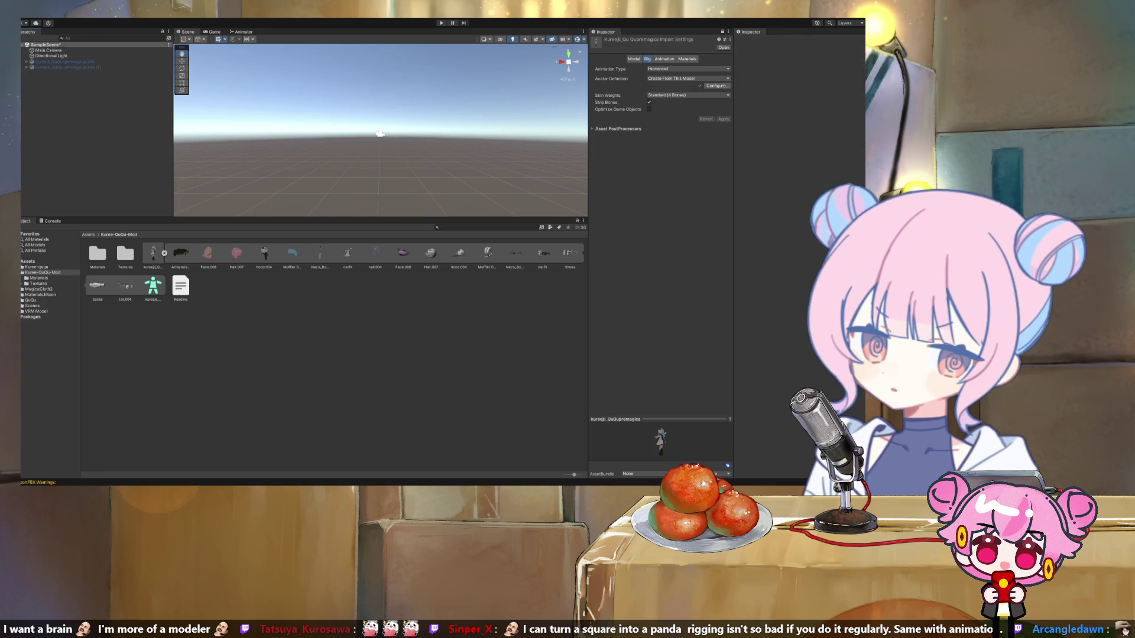
key(Left)
key(Left)
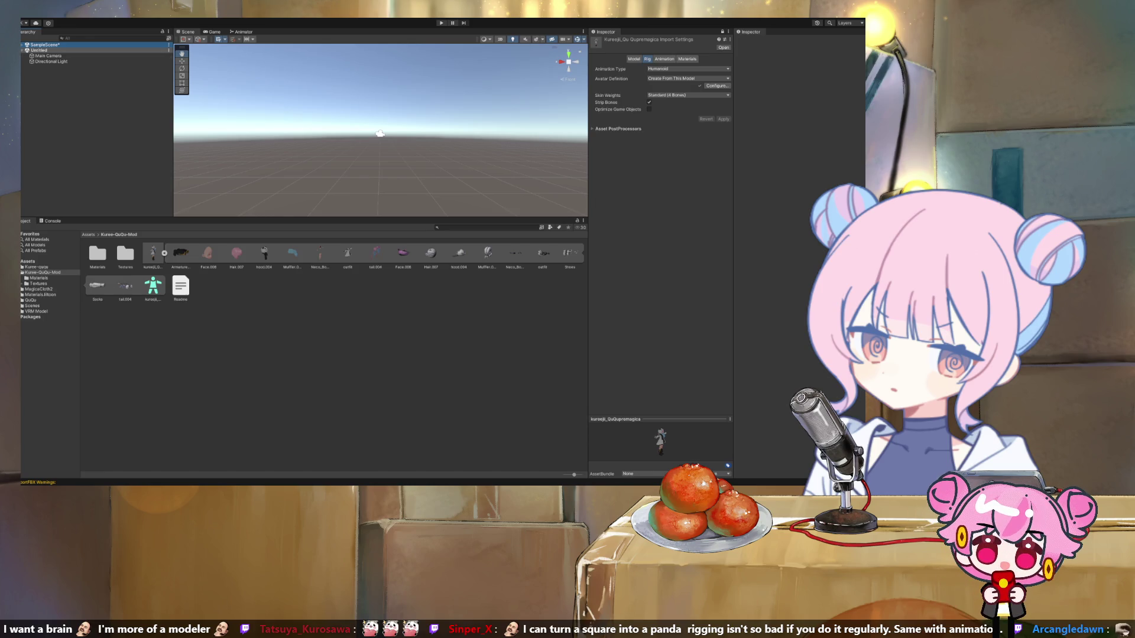
click(39, 50)
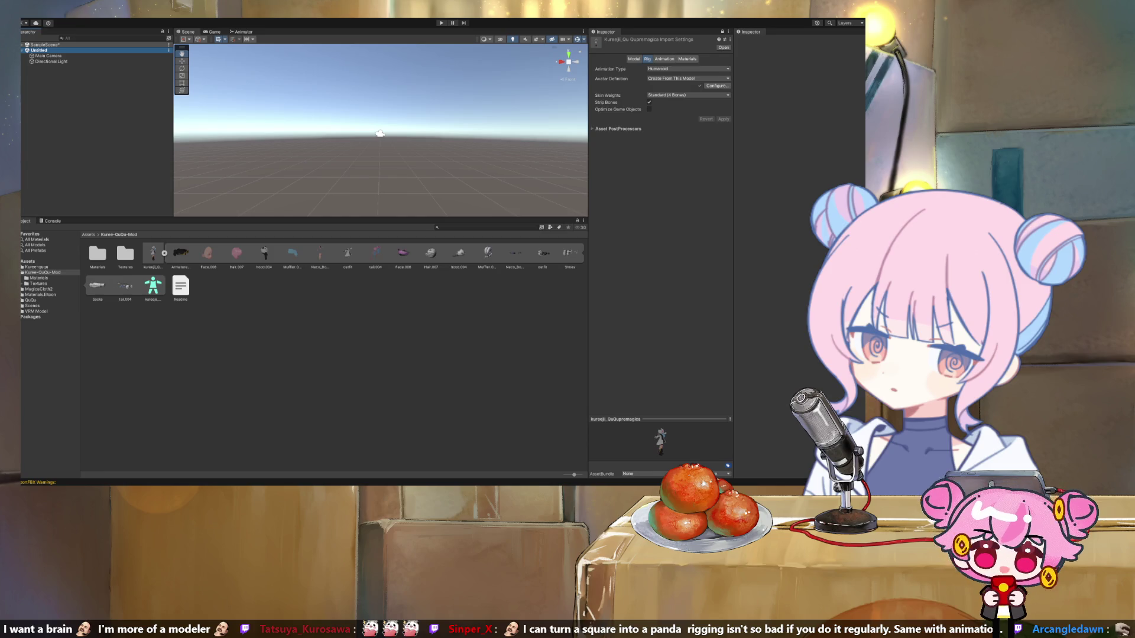
key(Left)
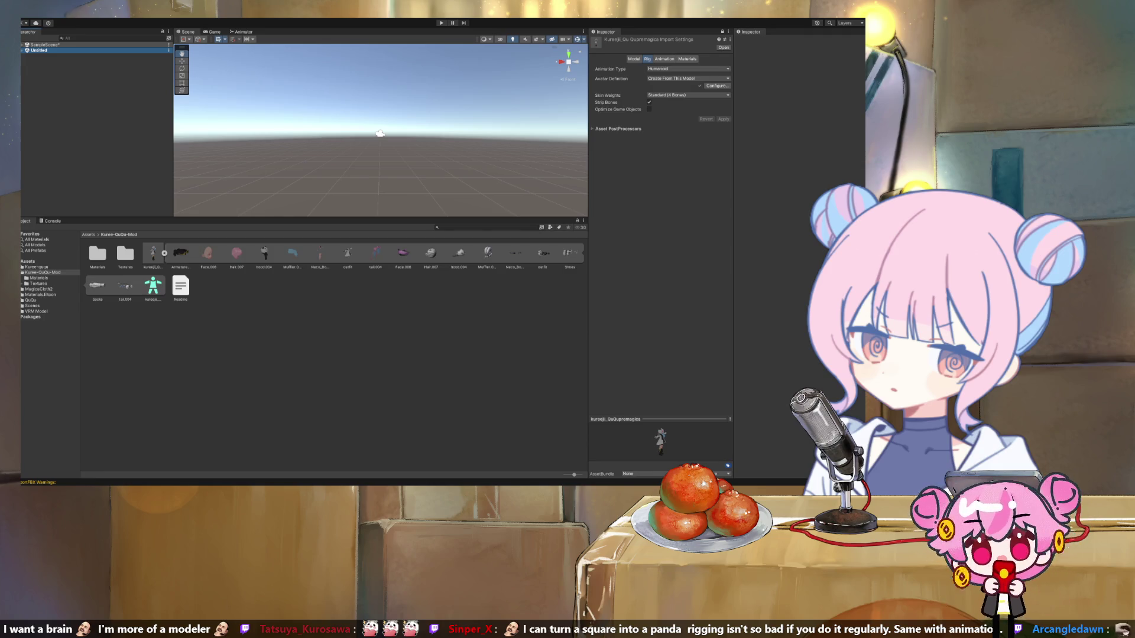
key(ctrl+shift+n)
key(Escape)
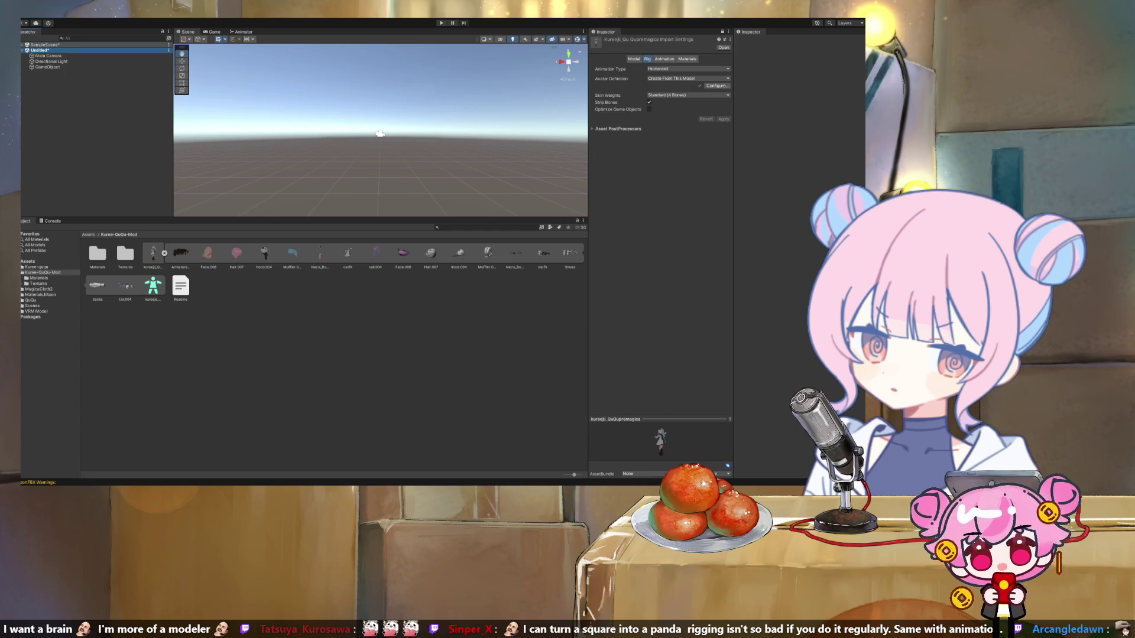
key(Delete)
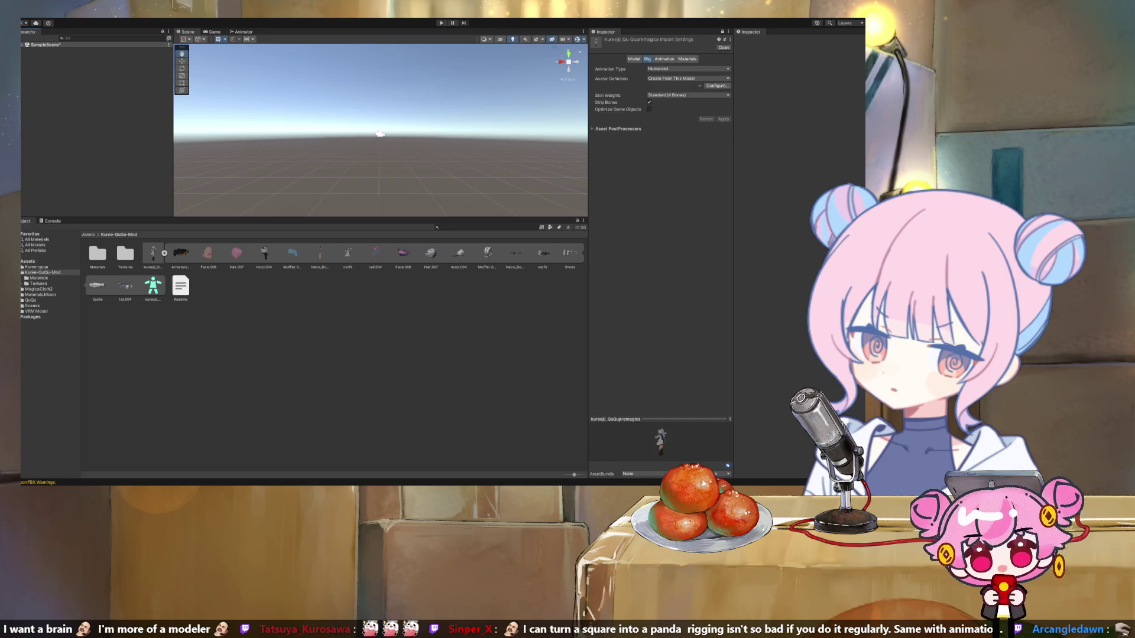
click(45, 44)
key(ctrl+v)
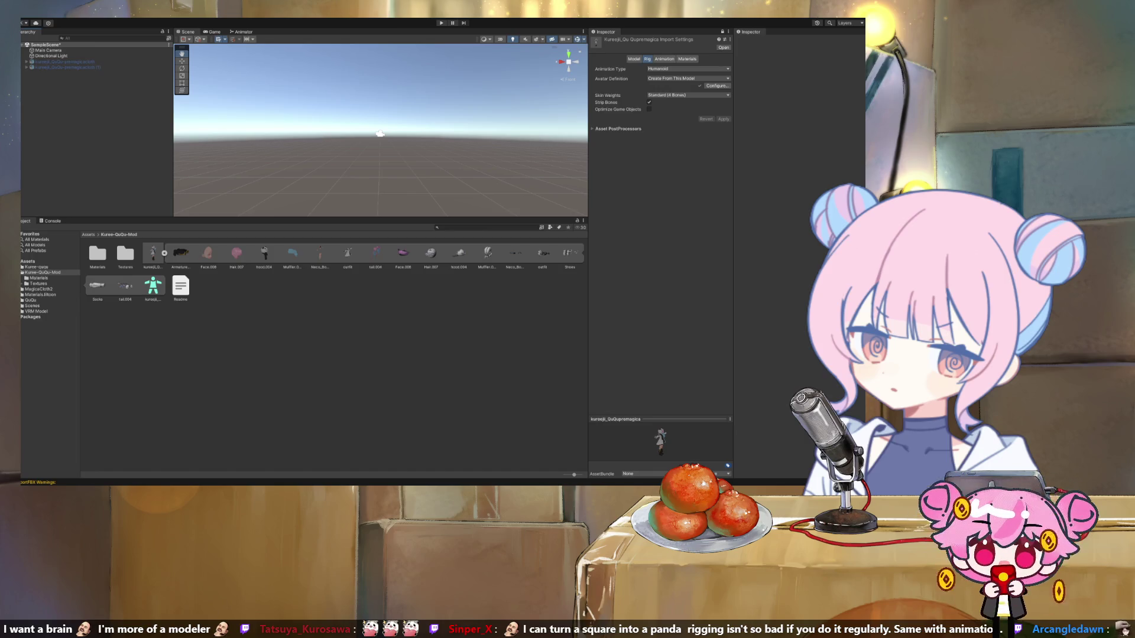
Step: Place kureeji_QuQupremagica into the scene and paste the copied physics objects under it
mouse_move(152, 253)
mouse_down()
mouse_move(118, 148)
mouse_move(71, 72)
mouse_up()
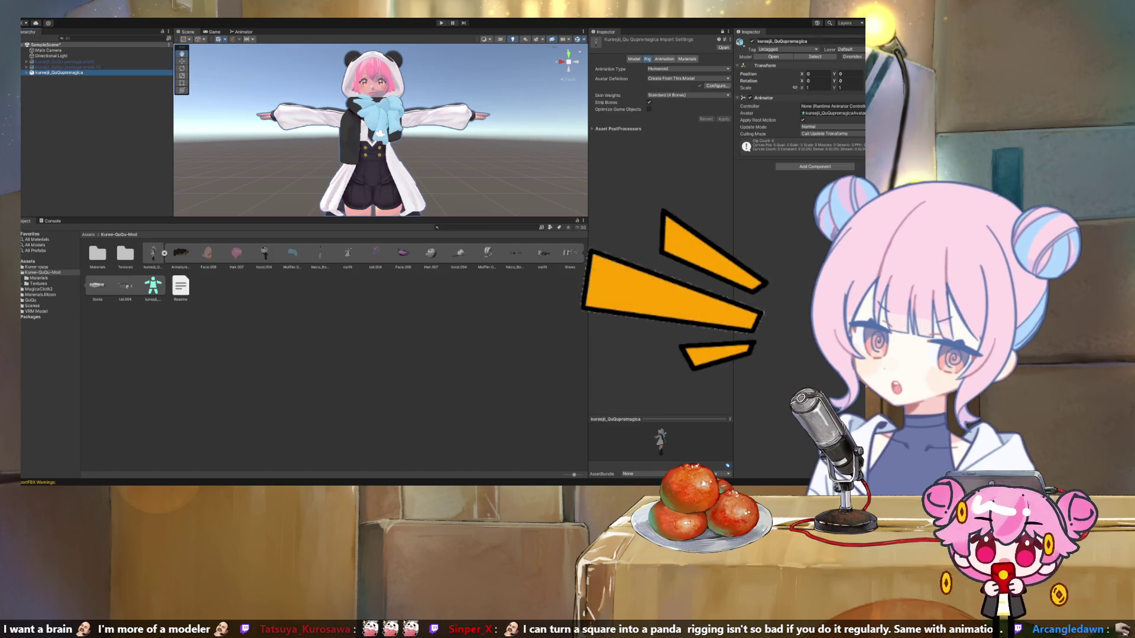
key(Right)
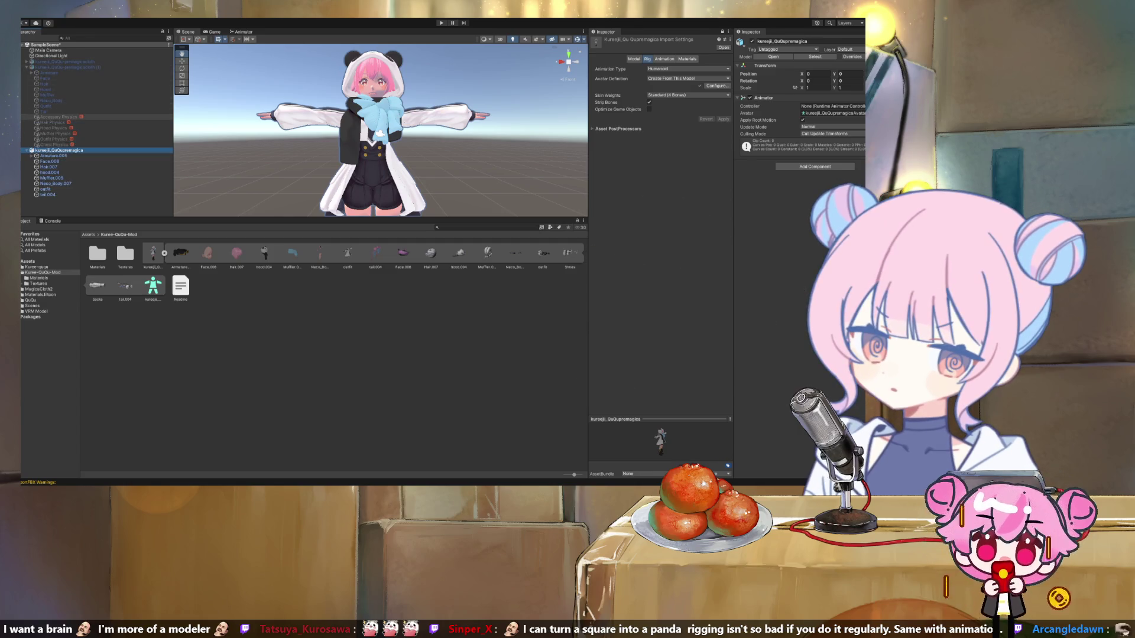
click(59, 117)
shift+click(55, 145)
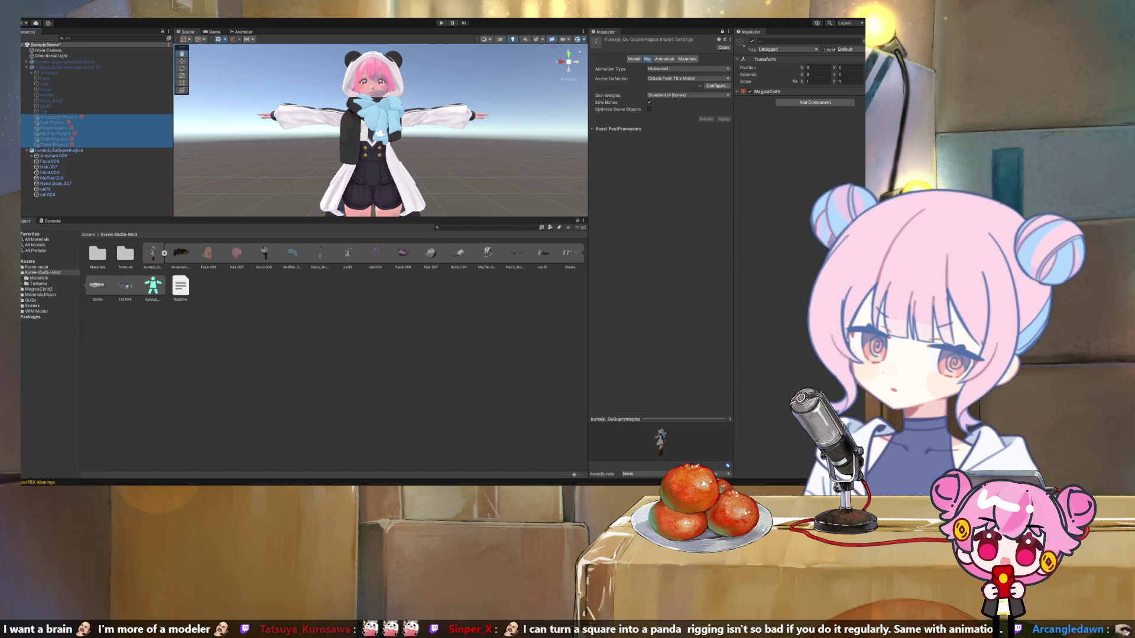
click(60, 150)
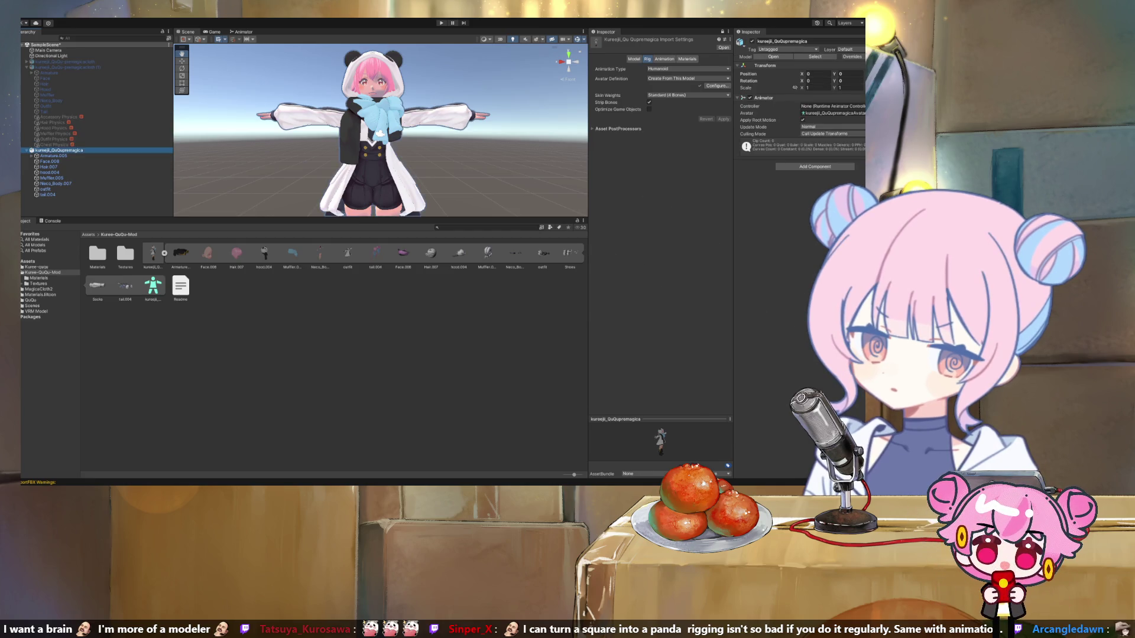
key(ctrl+shift+v)
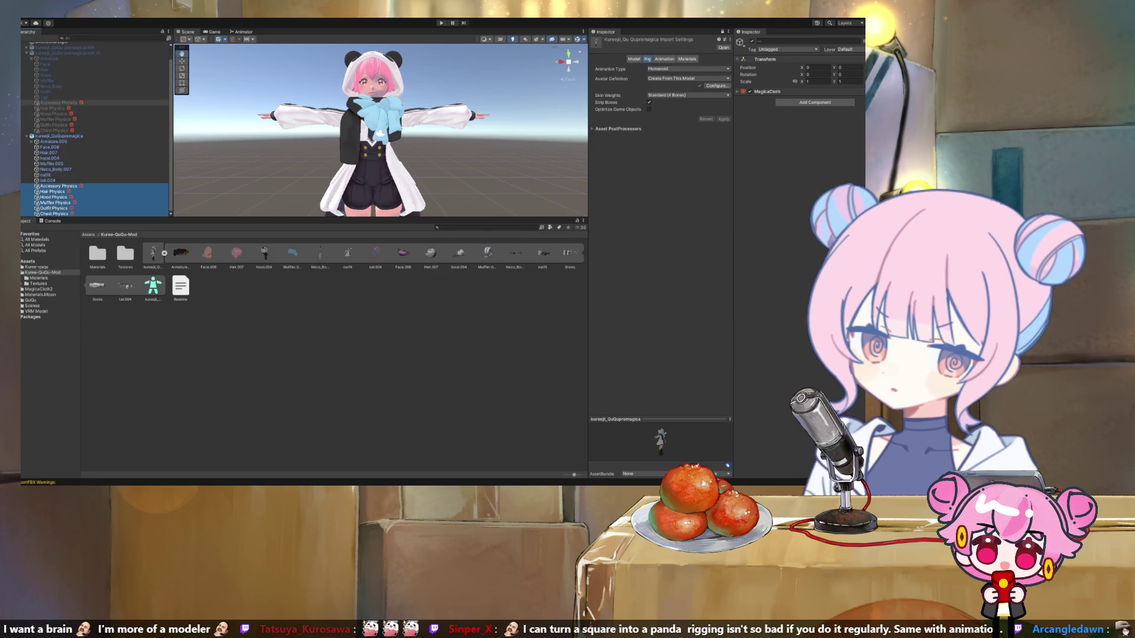
Step: Inspect the pasted Accessory, Hair and Hood Physics objects, then expand the Armature
click(45, 97)
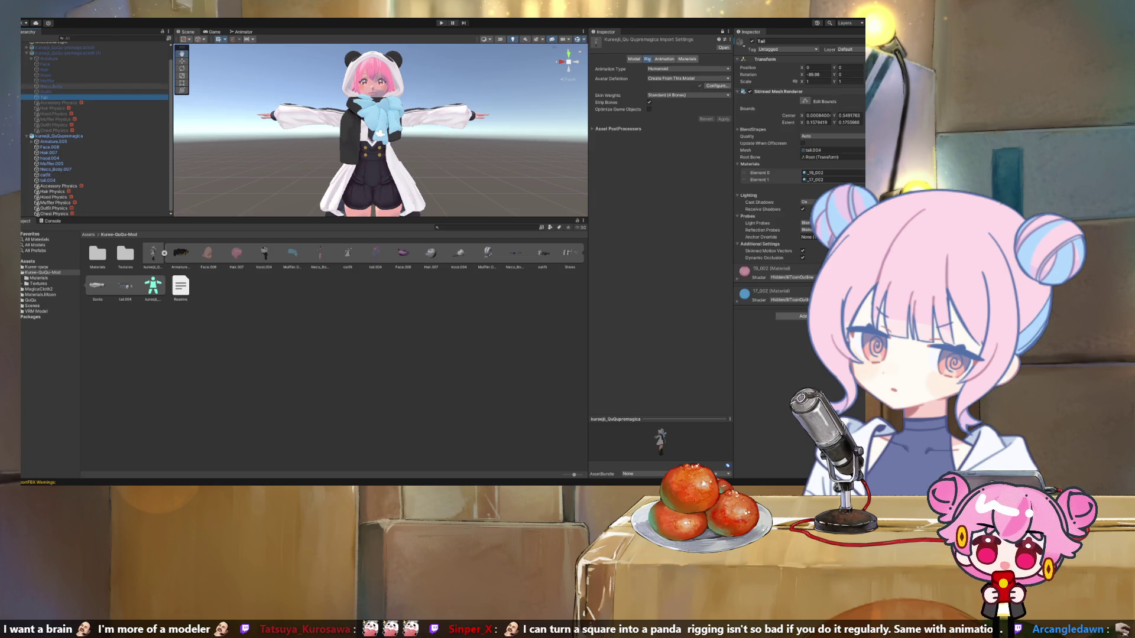
click(59, 185)
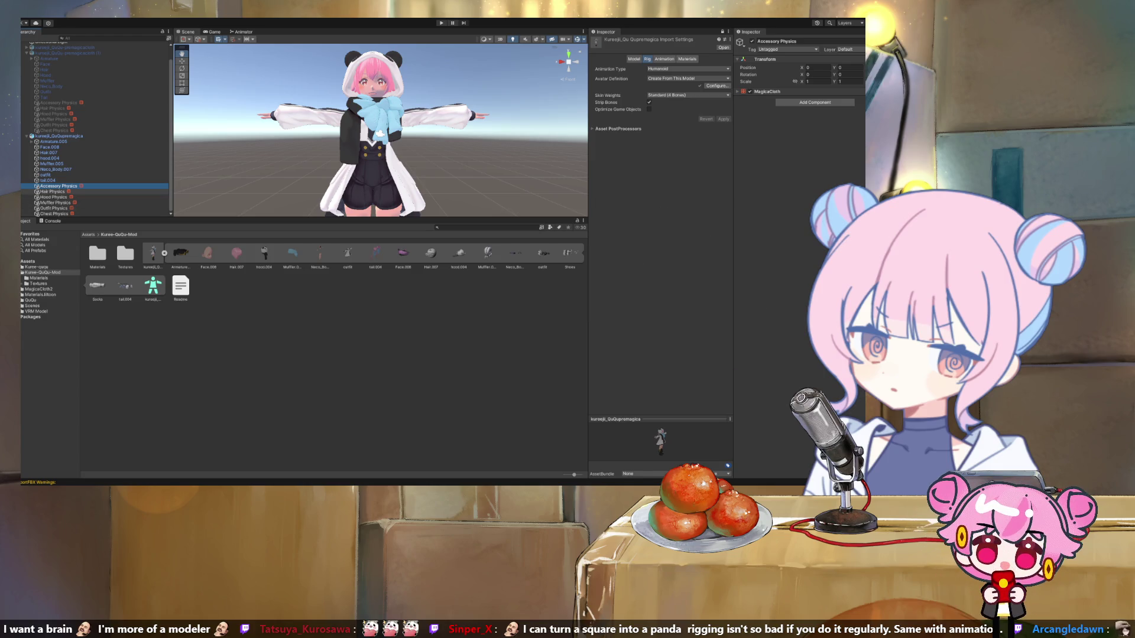
key(Down)
key(Down)
key(Down)
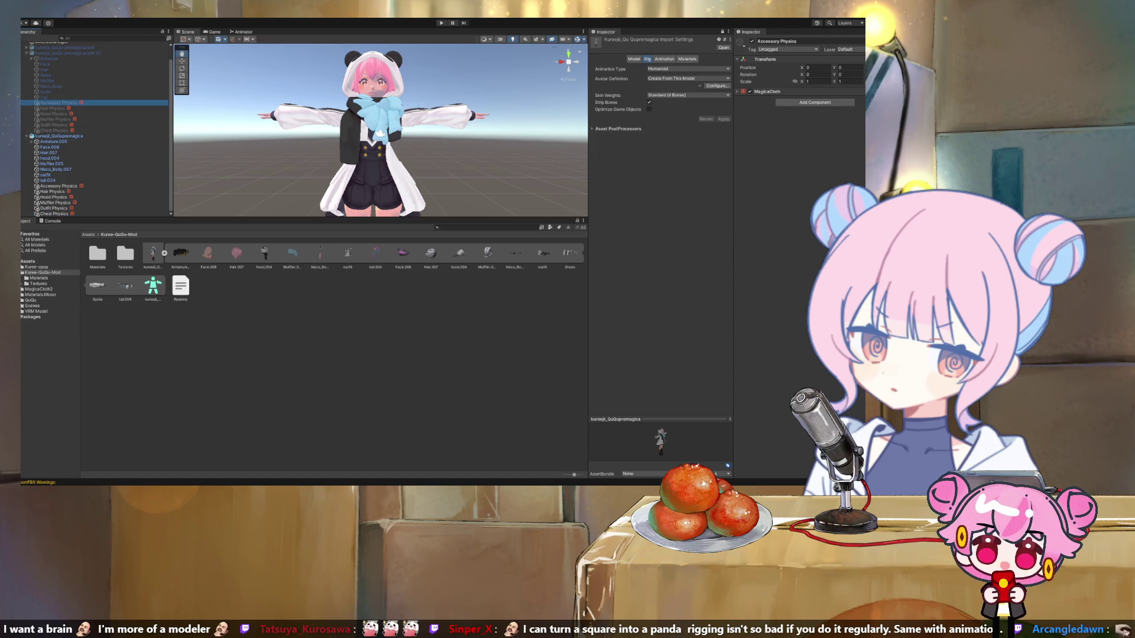
click(53, 109)
key(Down)
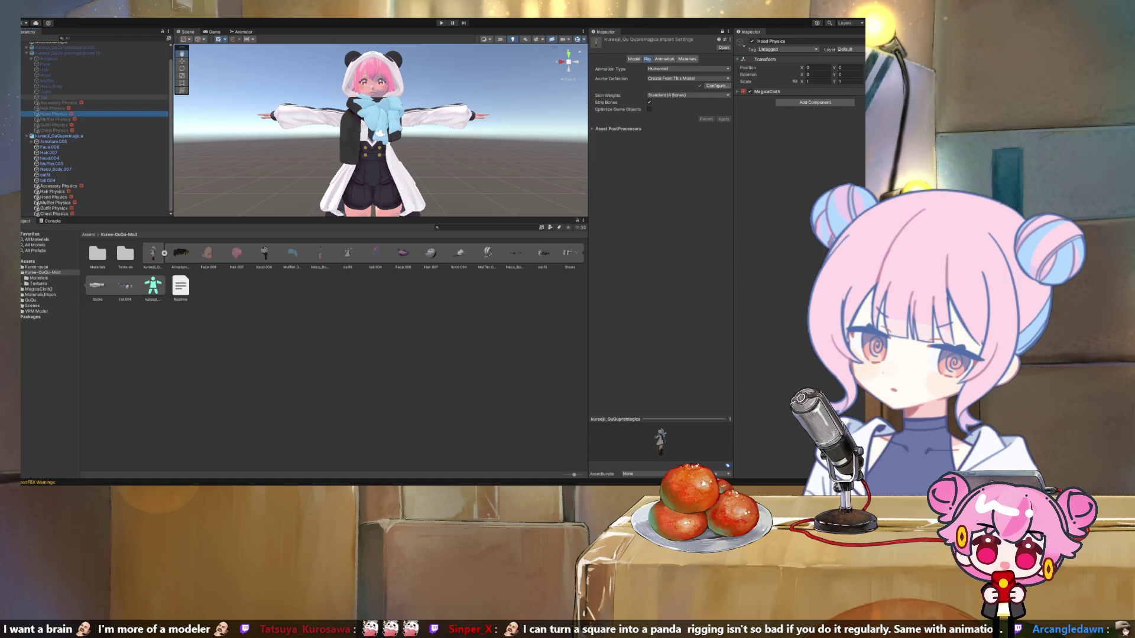
scroll(94, 130, up, 1)
click(49, 72)
key(Right)
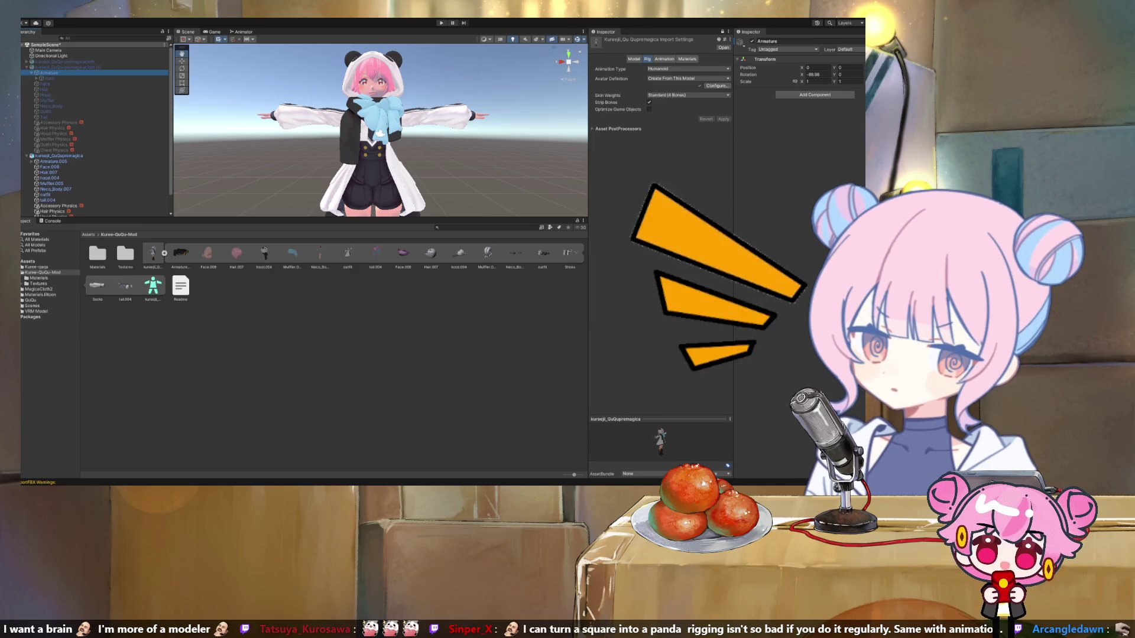
Step: Expand the old Armature's bones and select both Hips Collider objects
key(alt+Right)
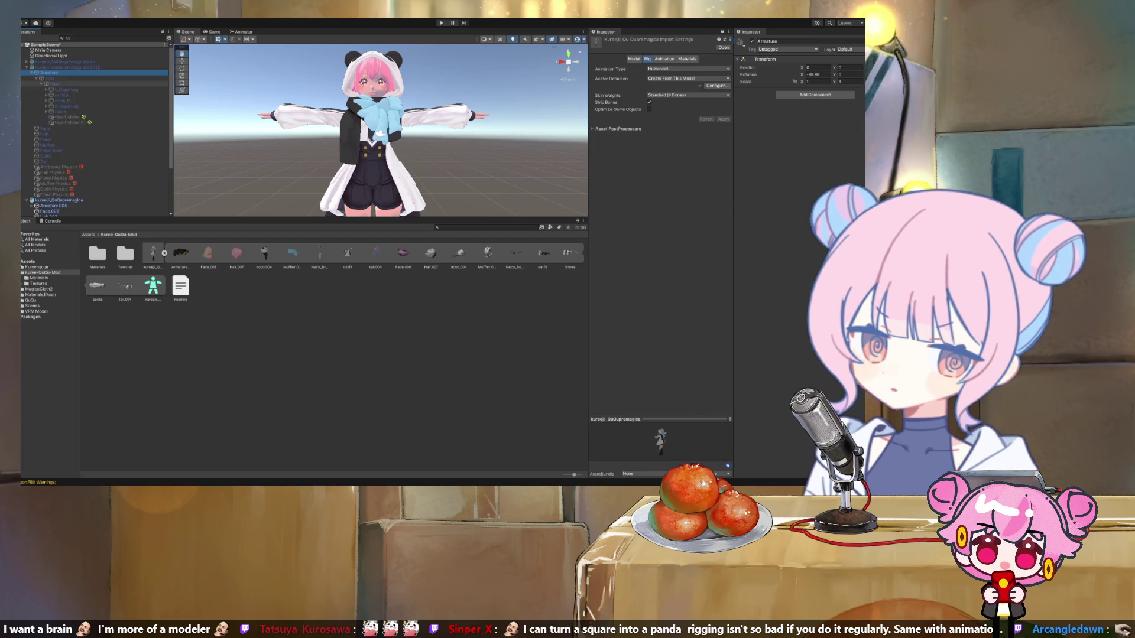
scroll(95, 130, down, 3)
click(66, 73)
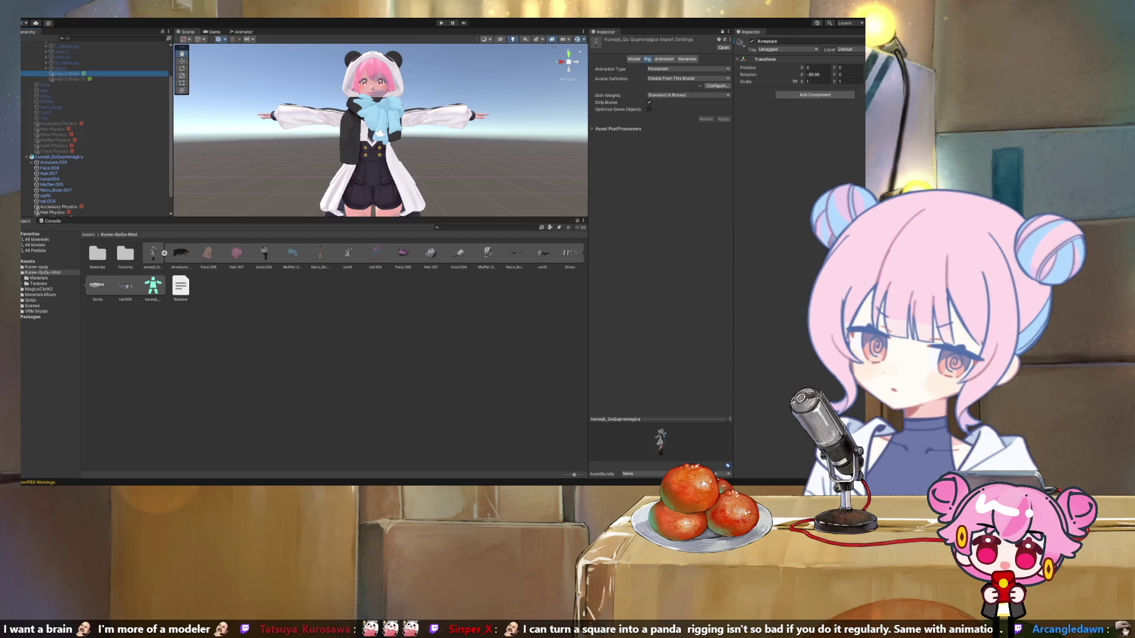
shift+click(67, 78)
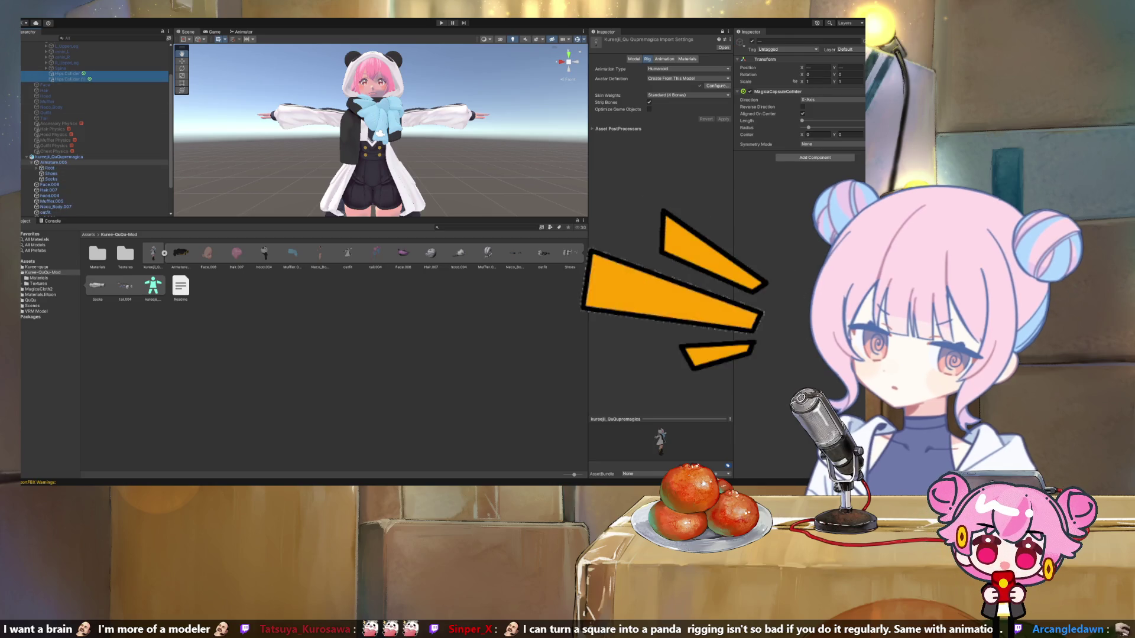
Step: Expand Armature.005 down to Hips, inspect Socks, then select the kureeji_QuQupremagica model asset
click(32, 162)
click(41, 173)
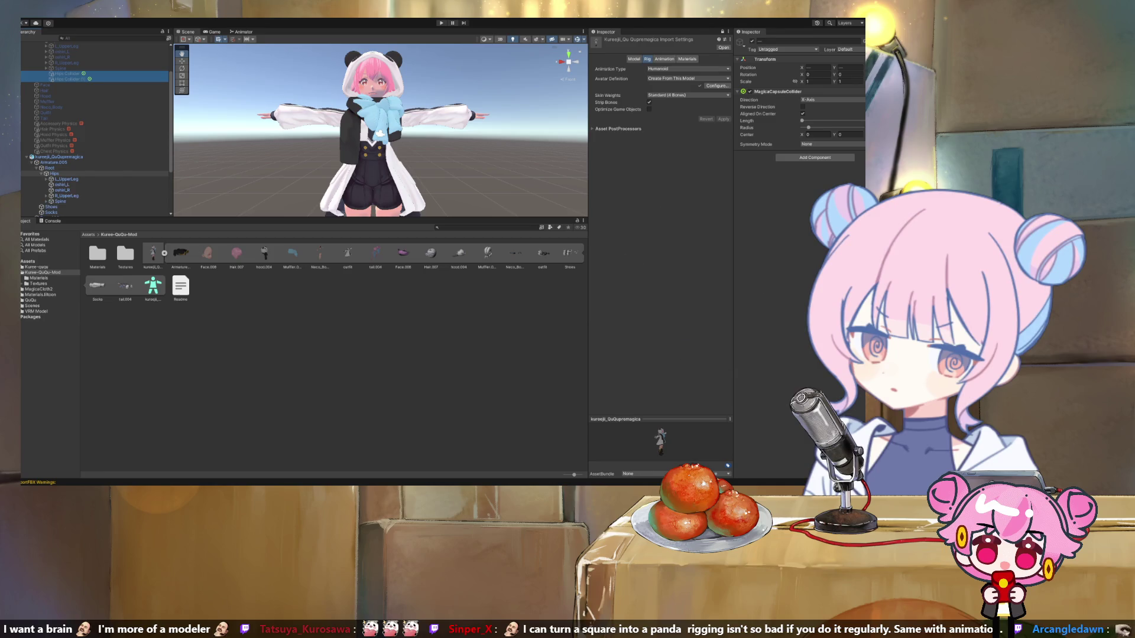
scroll(95, 130, down, 3)
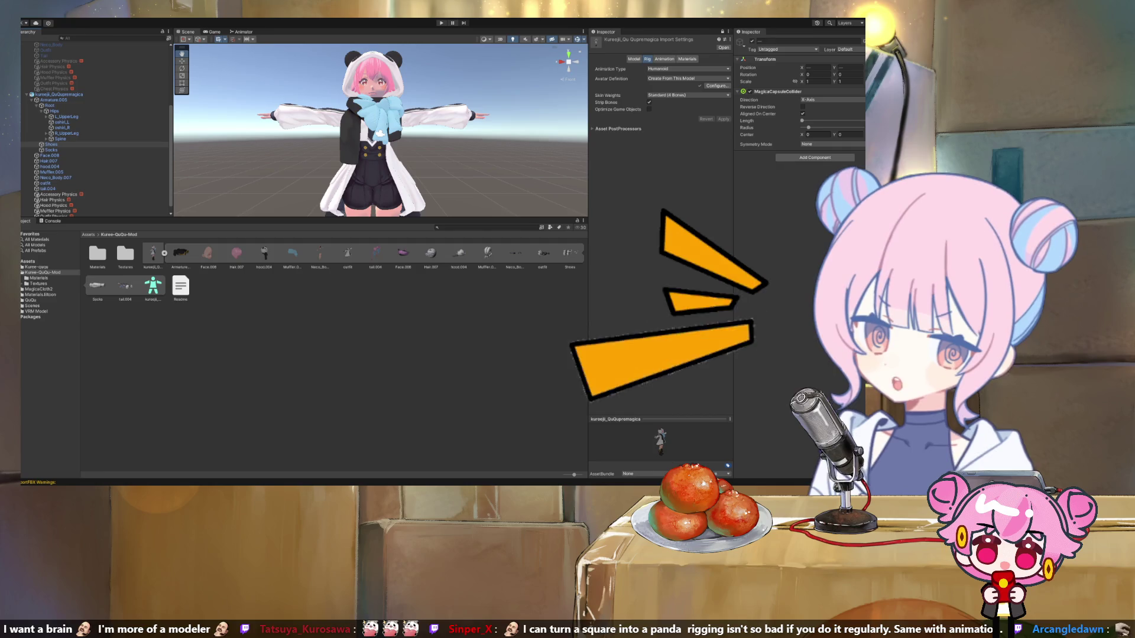
scroll(378, 130, down, 5)
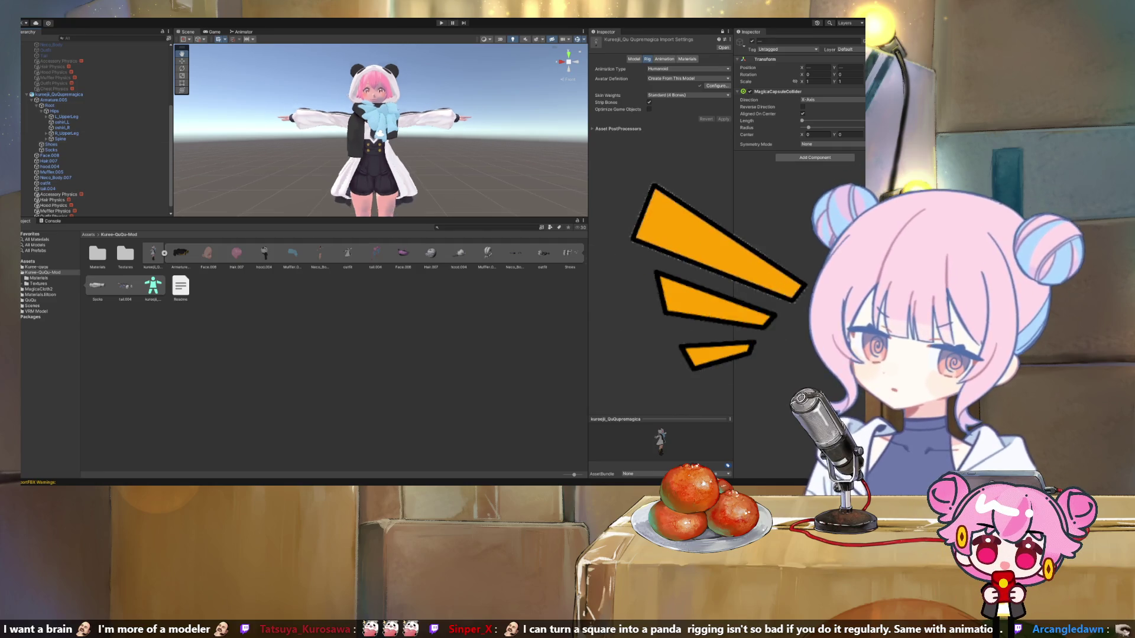
scroll(378, 147, down, 2)
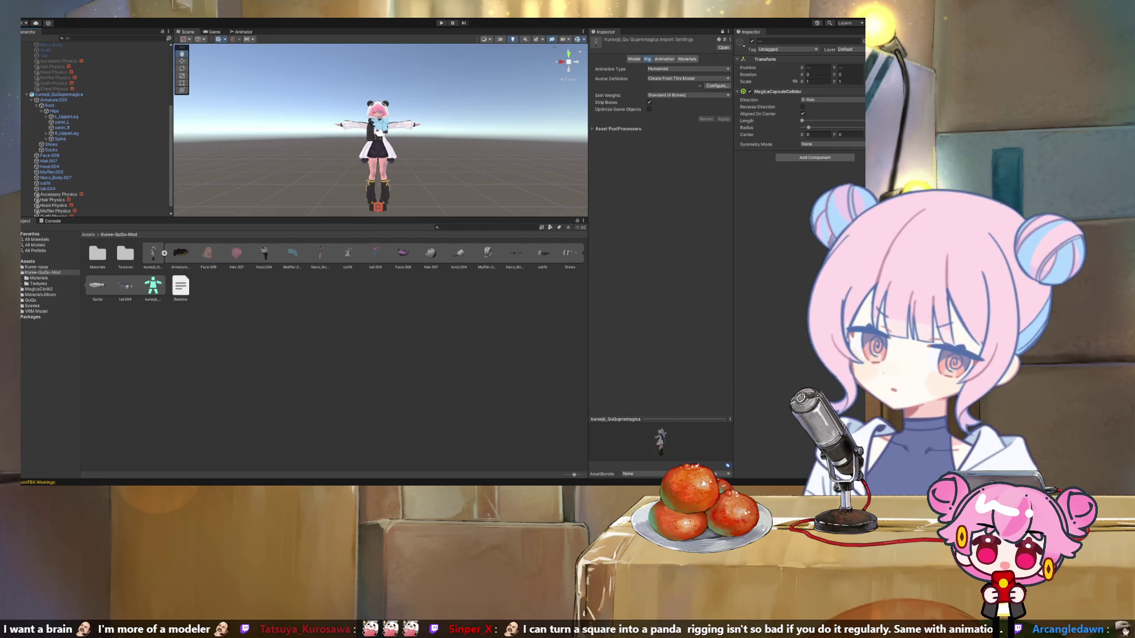
scroll(83, 128, up, 3)
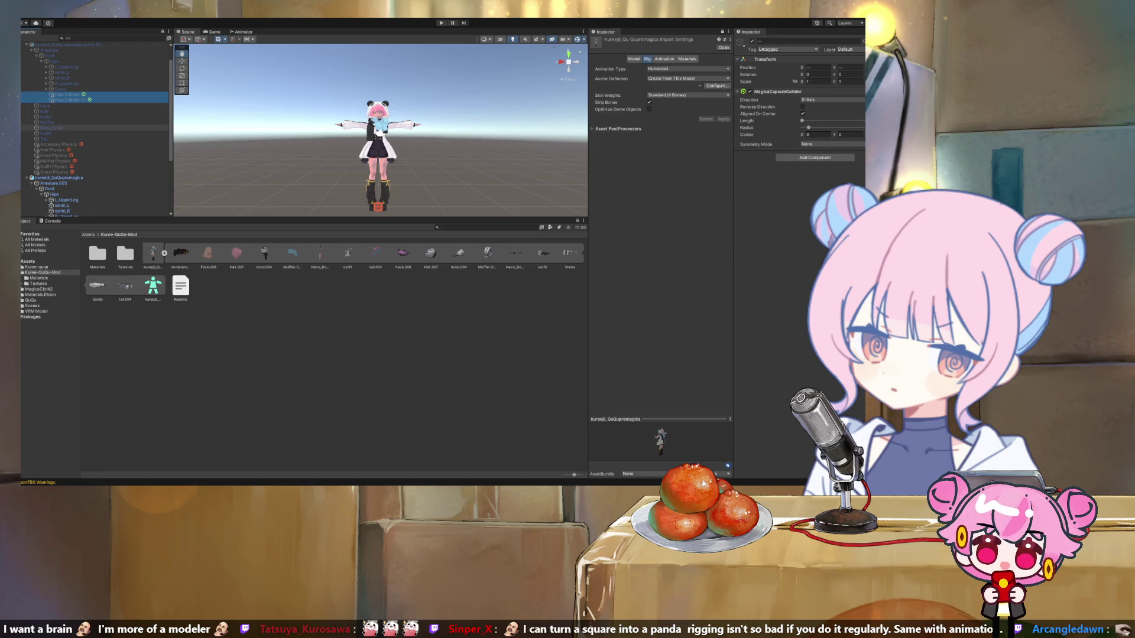
scroll(94, 130, down, 5)
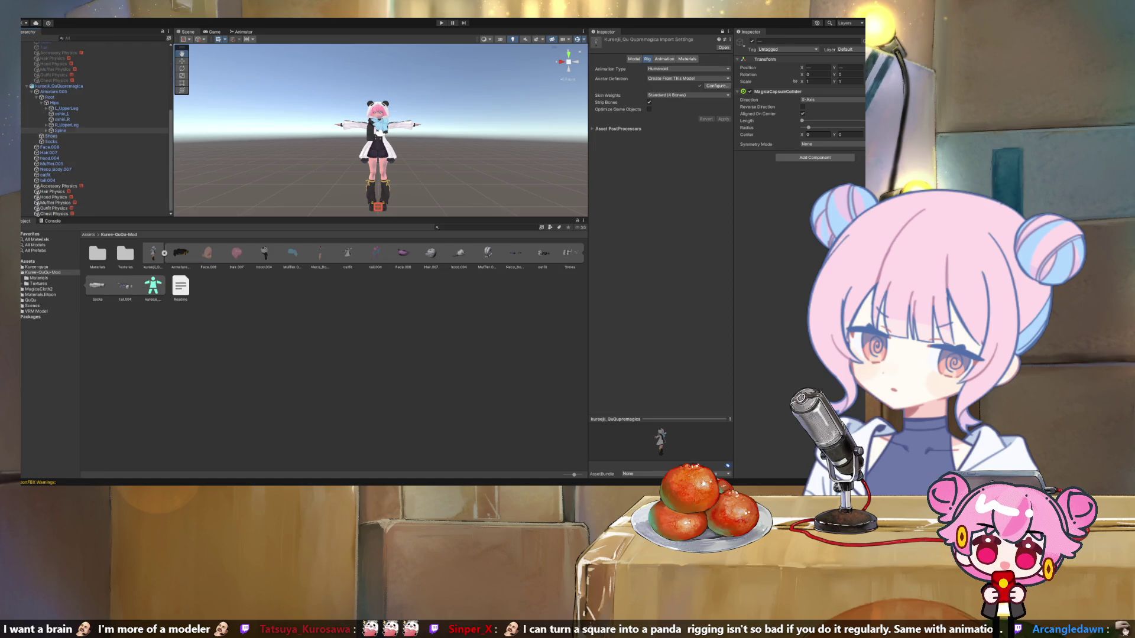
click(52, 141)
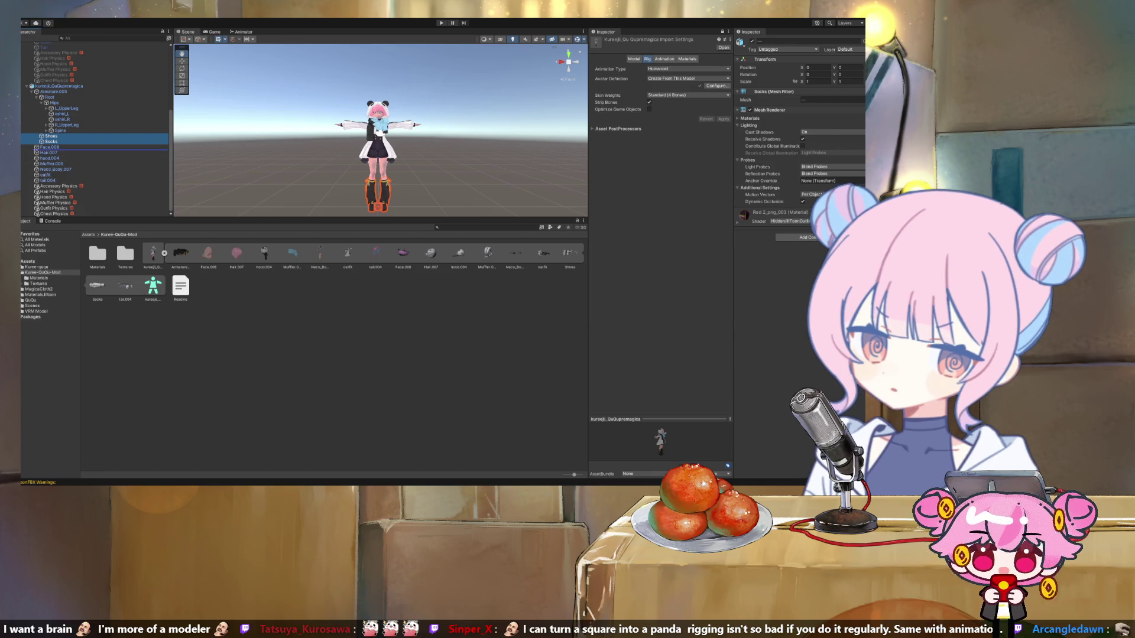
click(59, 86)
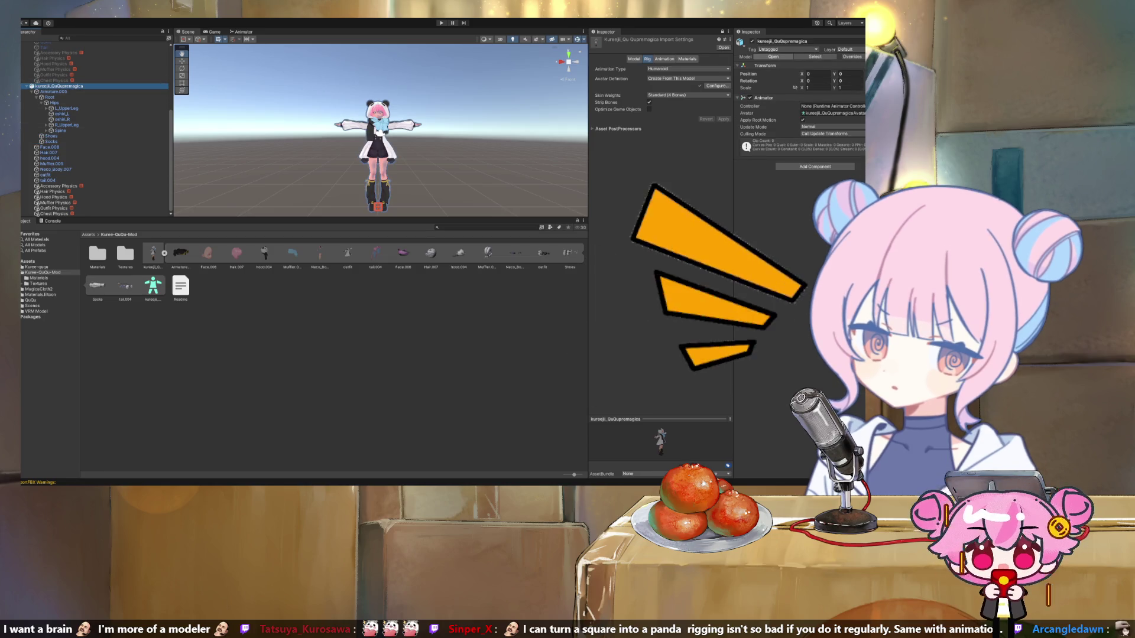
click(152, 253)
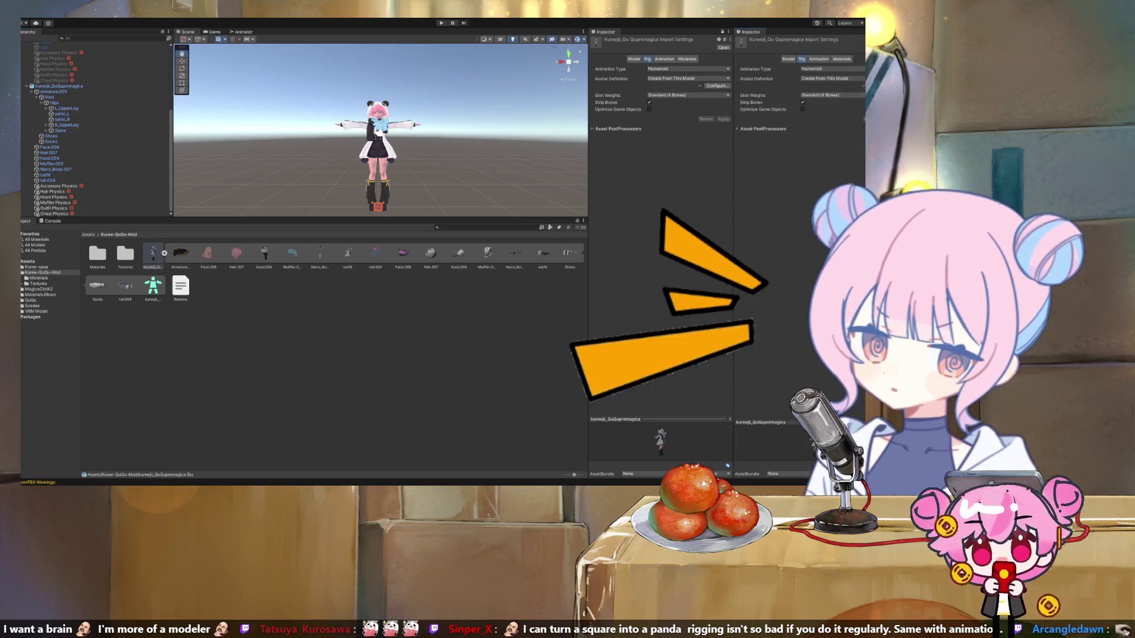
Step: Enter the model's avatar configuration, review the bone mapping, and select the Shoes and Socks meshes
click(716, 86)
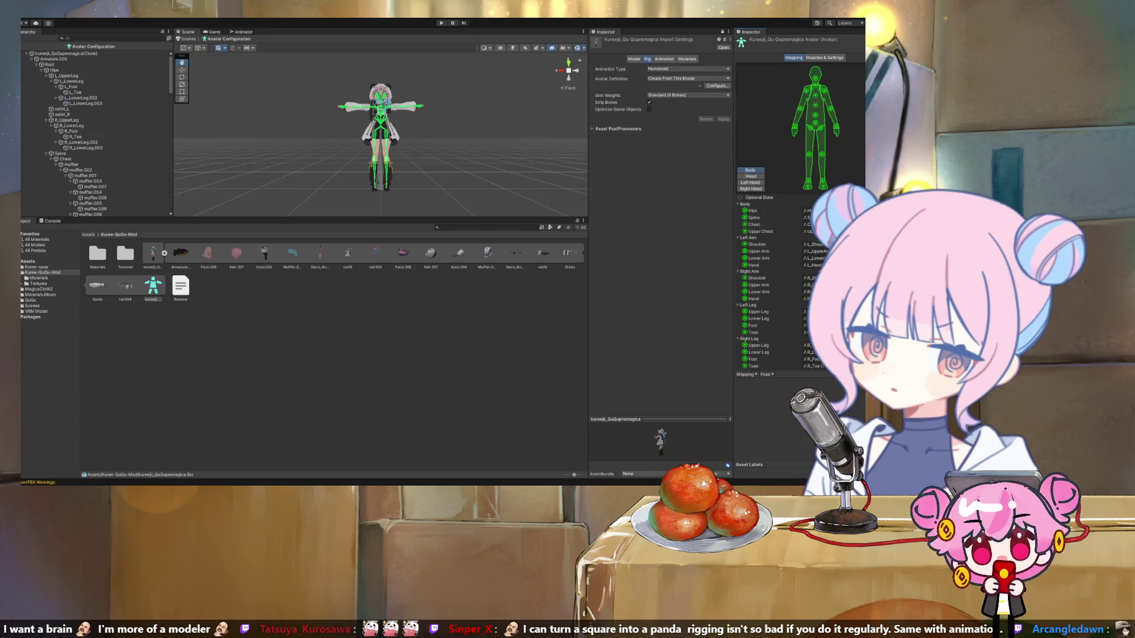
scroll(94, 136, down, 10)
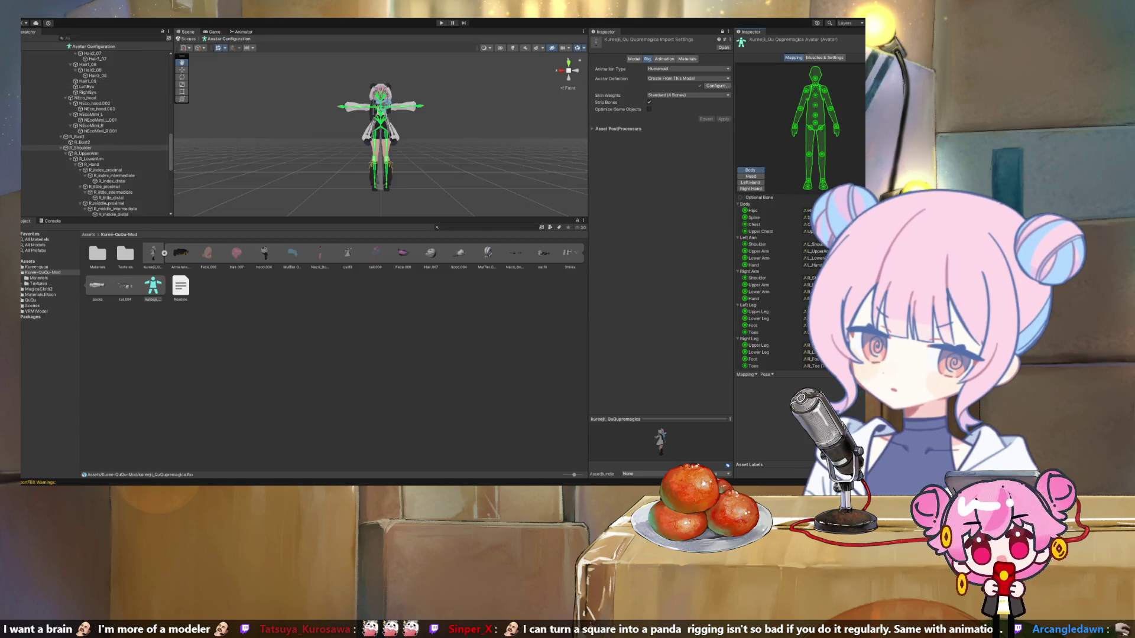
scroll(95, 136, down, 10)
click(51, 169)
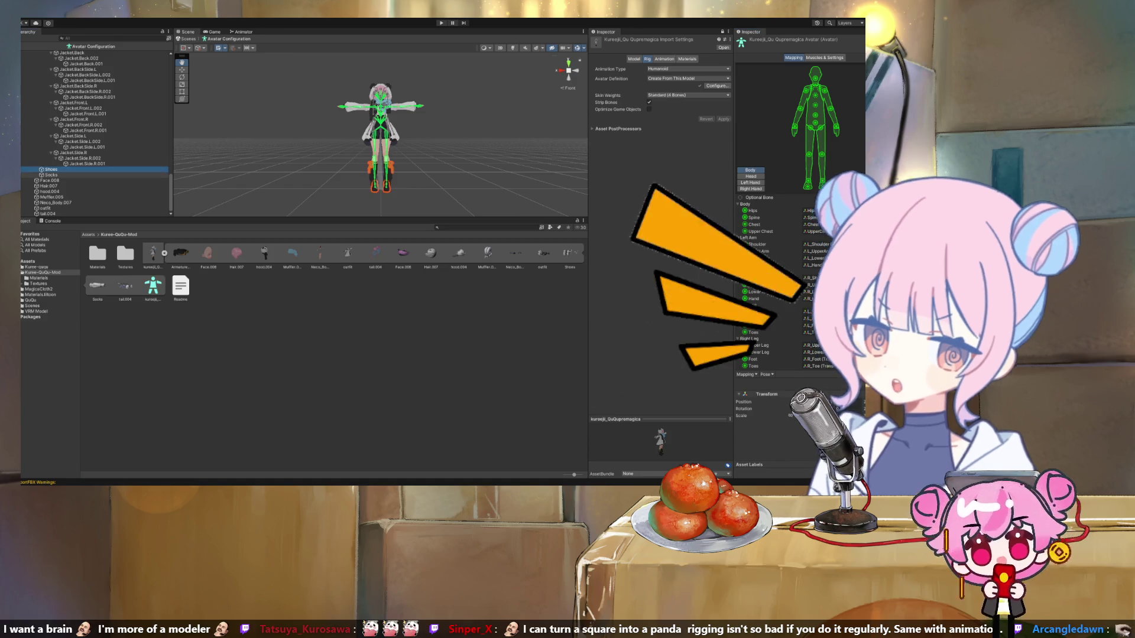
shift+click(46, 180)
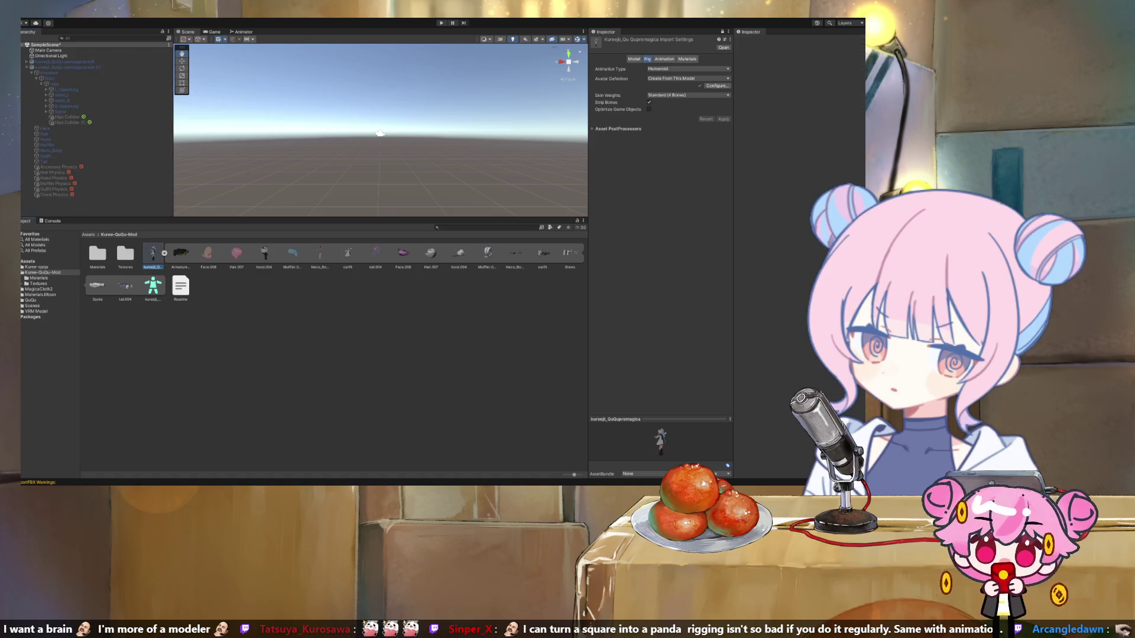
Step: Drag a new kureeji_QuQupremagica into the Hierarchy and expand it and Armature.005 to show Root, Shoes, Socks
mouse_move(153, 253)
mouse_down()
mouse_move(101, 213)
mouse_move(59, 200)
mouse_up()
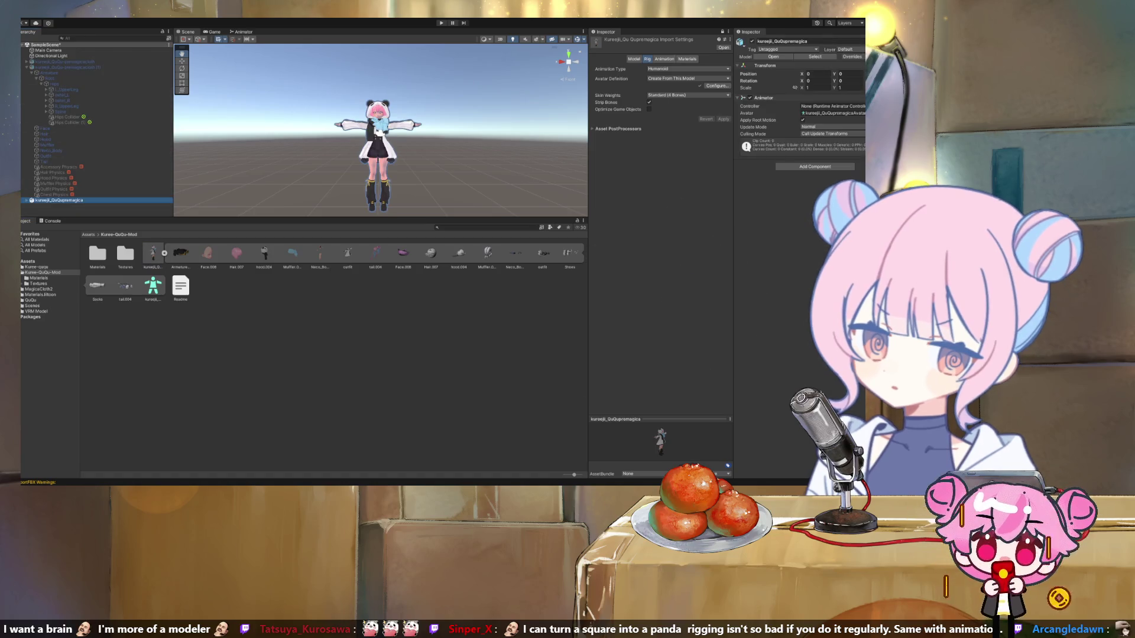
key(Right)
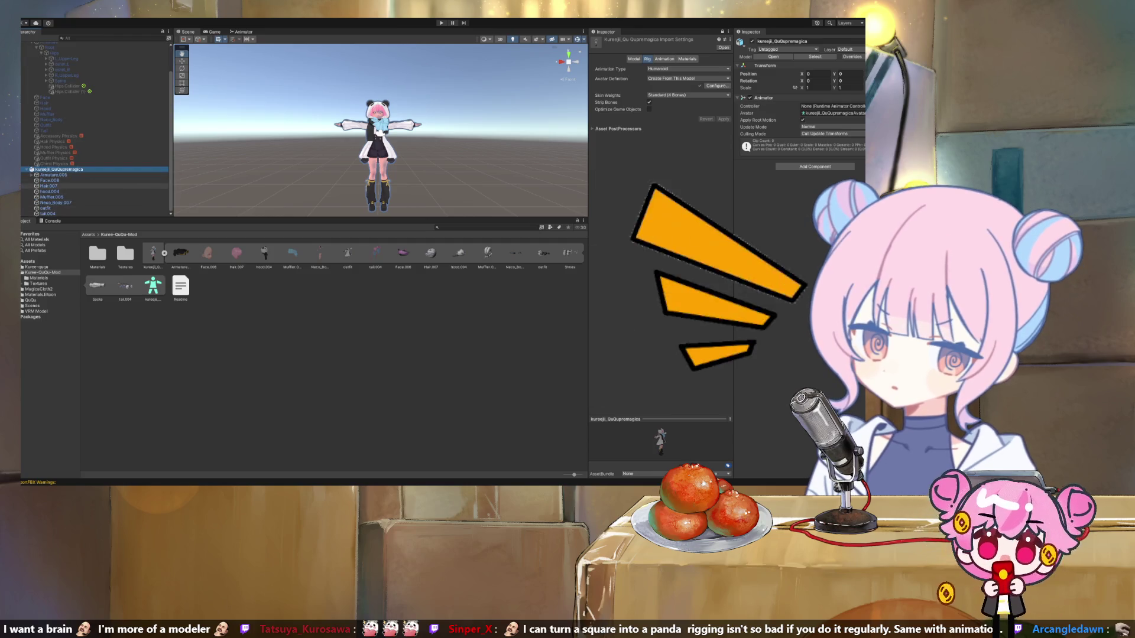
click(31, 175)
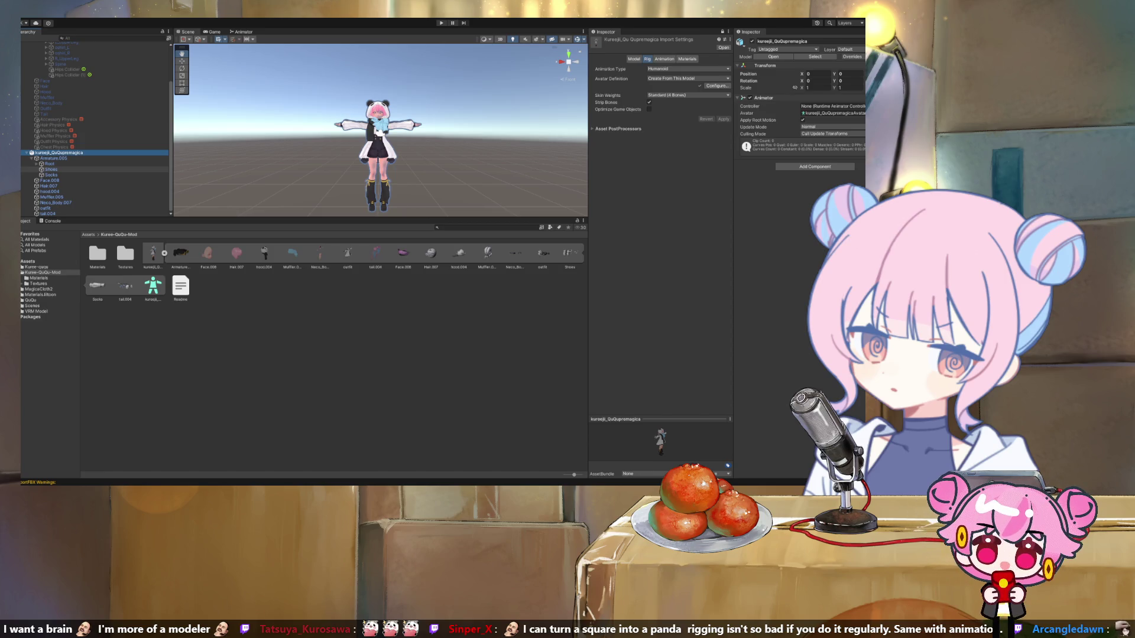
key(F2)
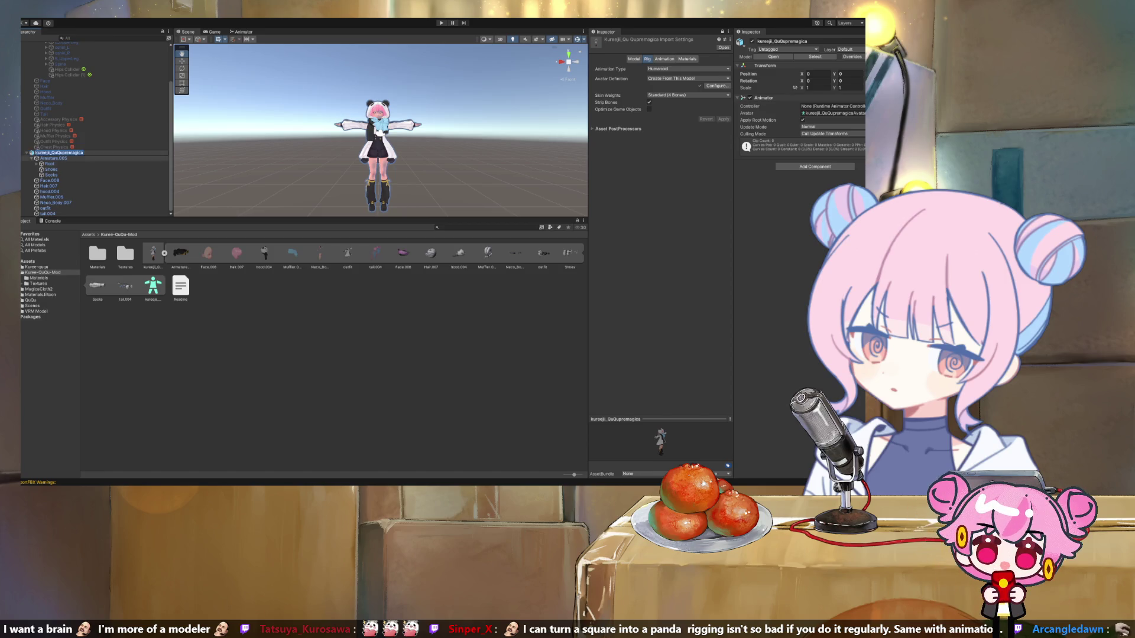
Step: Keep the object's name, check the placed model's Animator, then enter Configure... on the asset's Rig tab
key(Return)
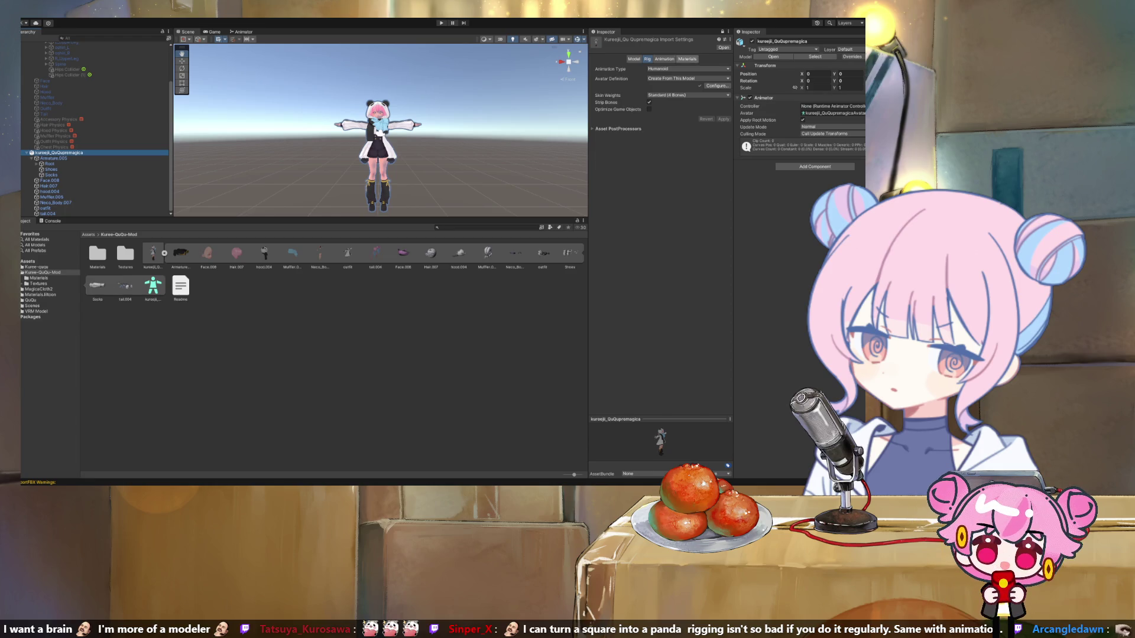
click(664, 59)
click(647, 59)
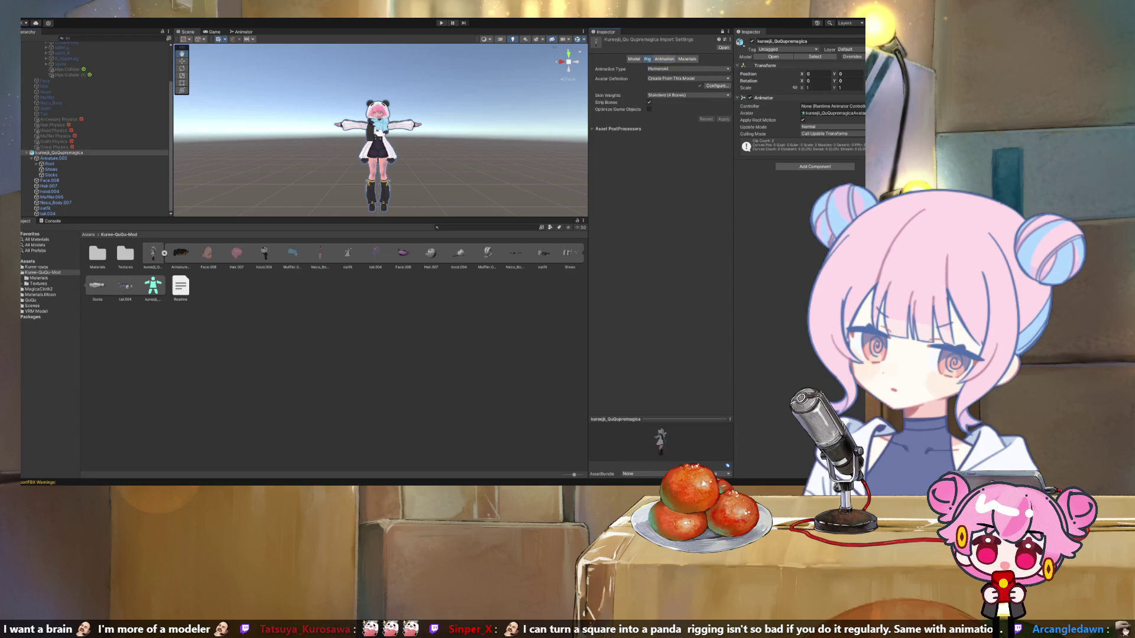
click(716, 86)
click(721, 31)
click(152, 254)
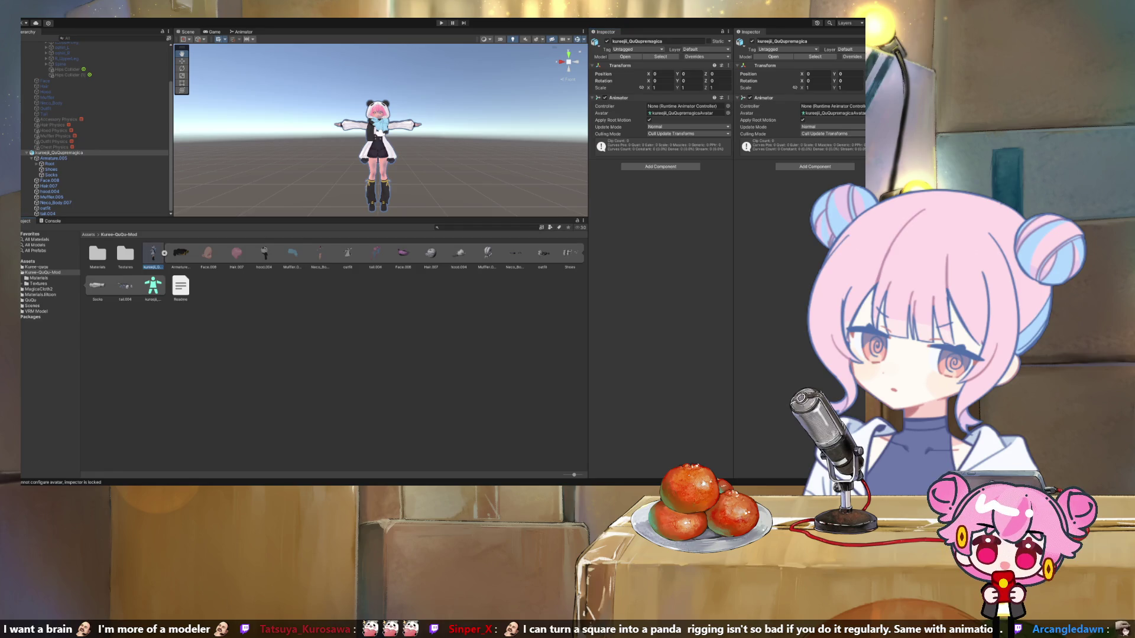
click(59, 152)
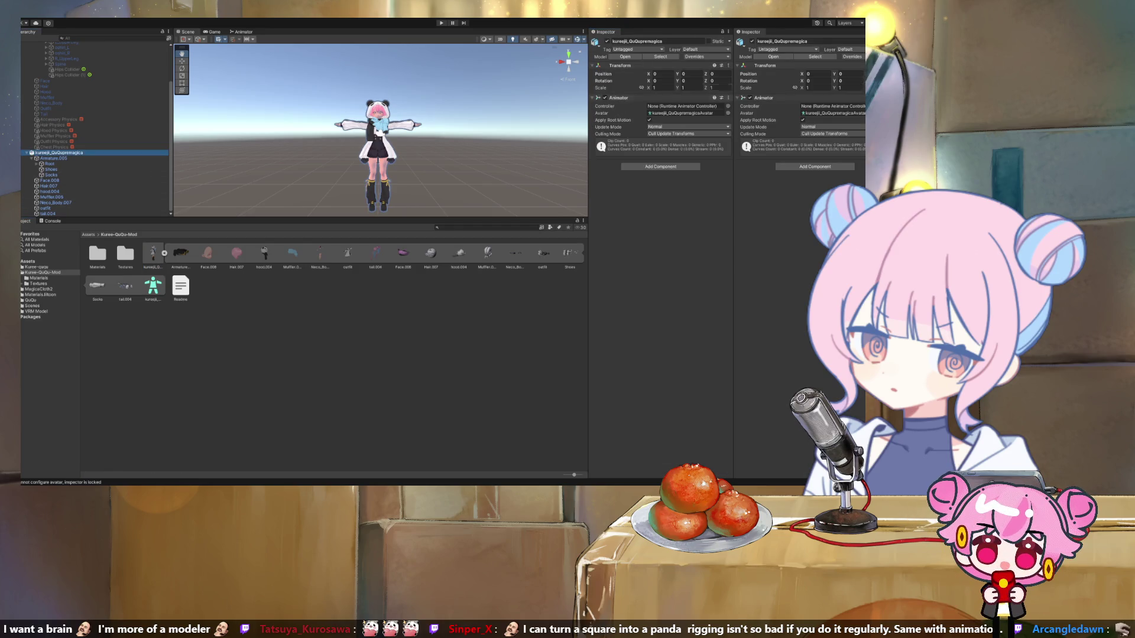
click(152, 254)
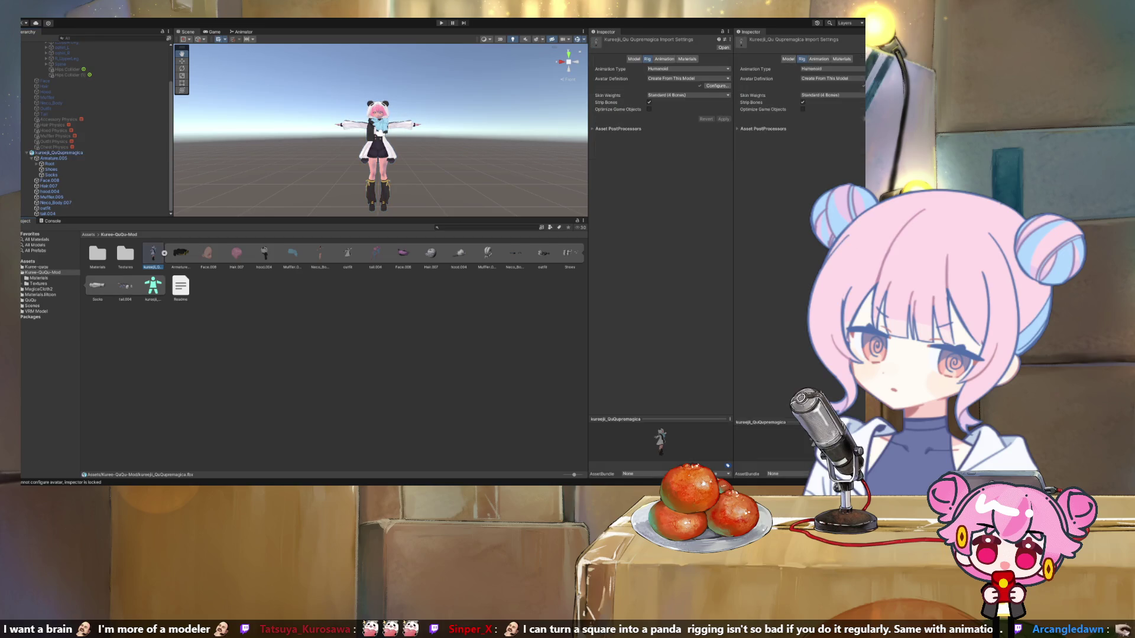
click(717, 86)
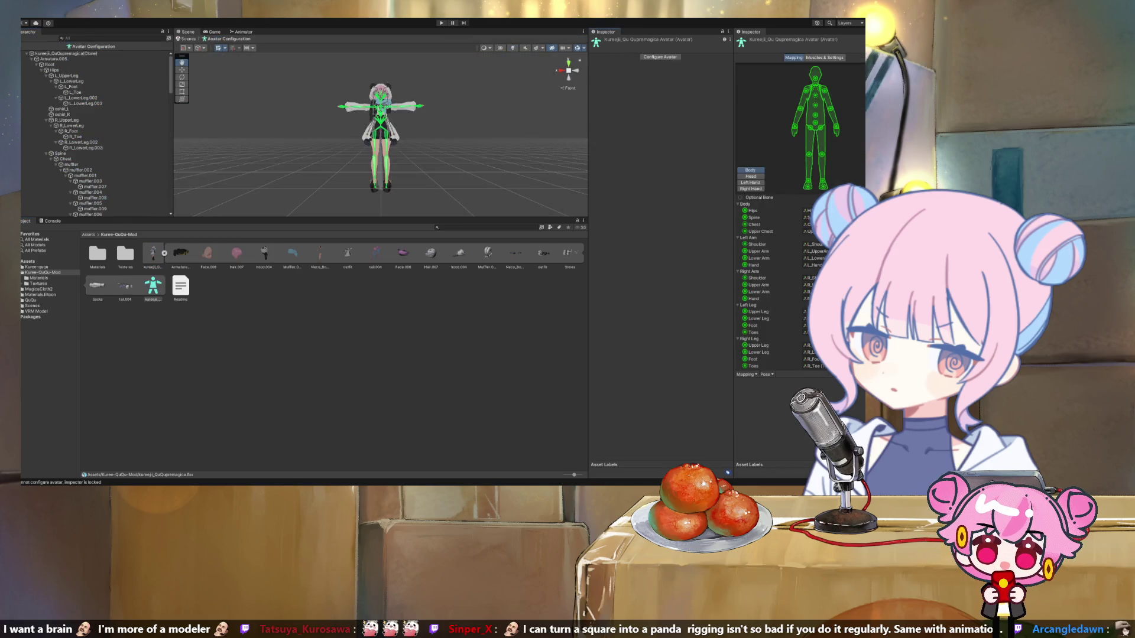
Step: In the avatar mapping hierarchy, drag Shoes and Socks to the top level beside Face.008
click(660, 56)
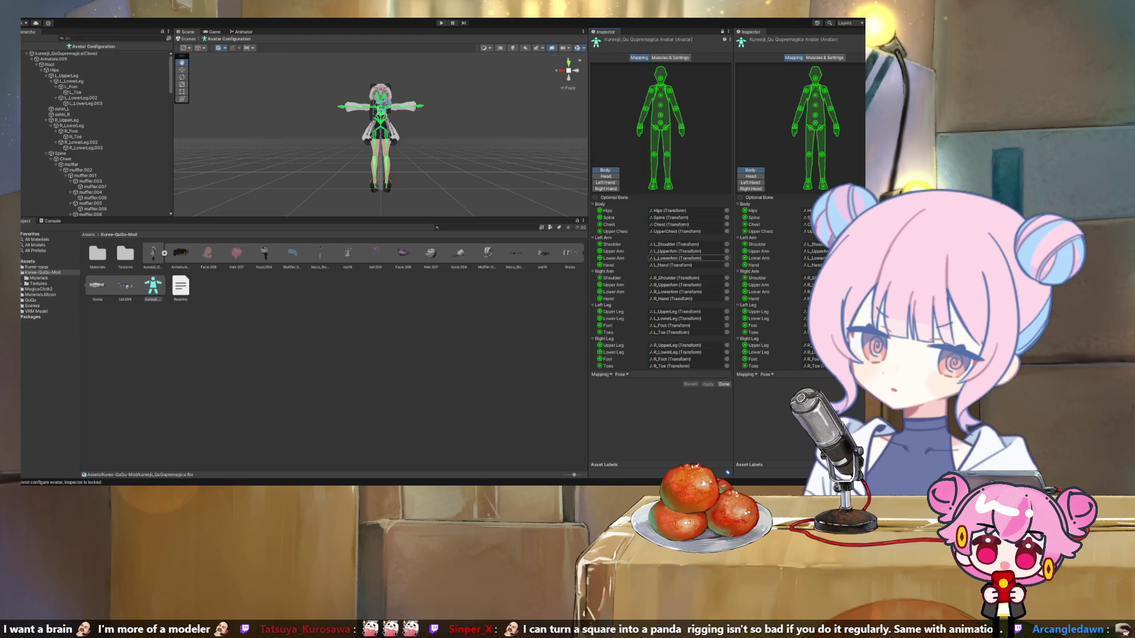
scroll(94, 133, down, 10)
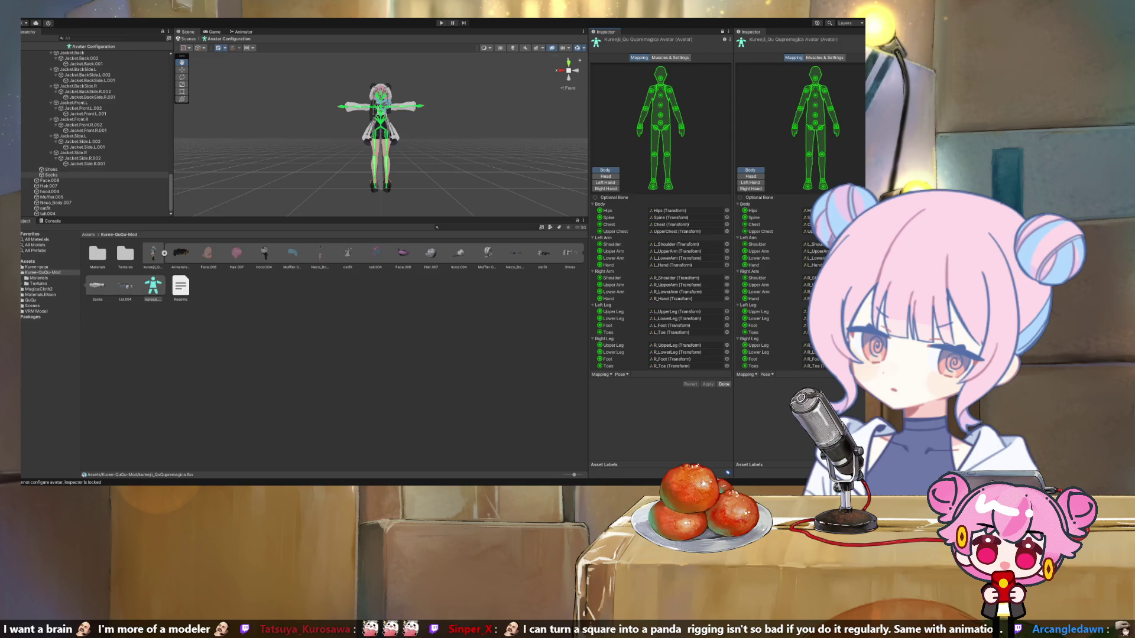
click(51, 169)
shift+click(52, 175)
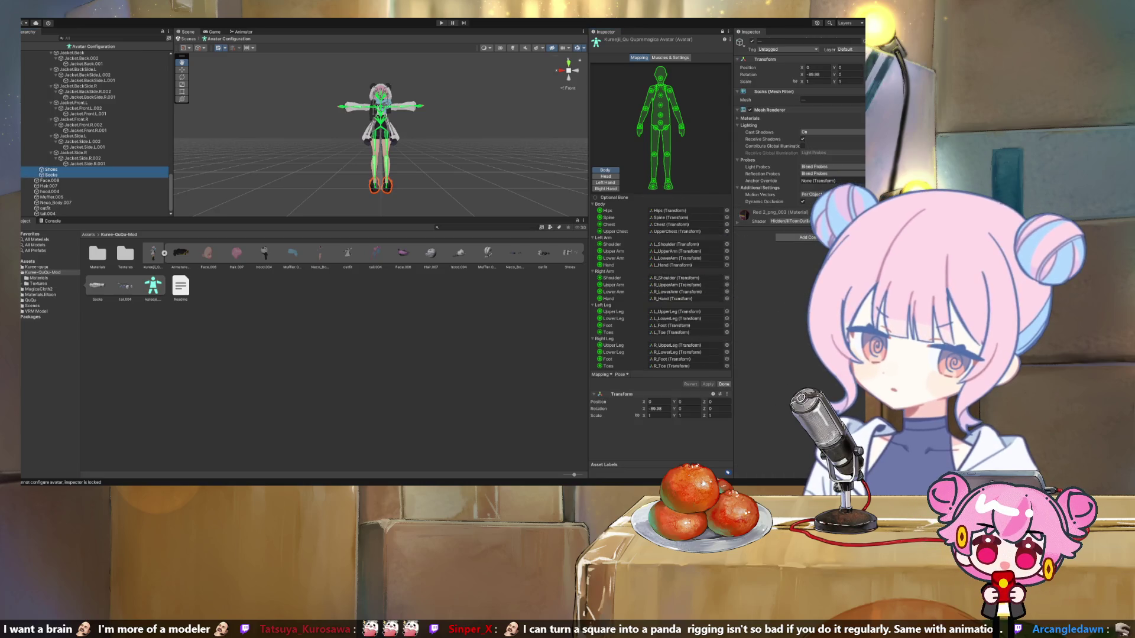
drag(63, 171, 64, 183)
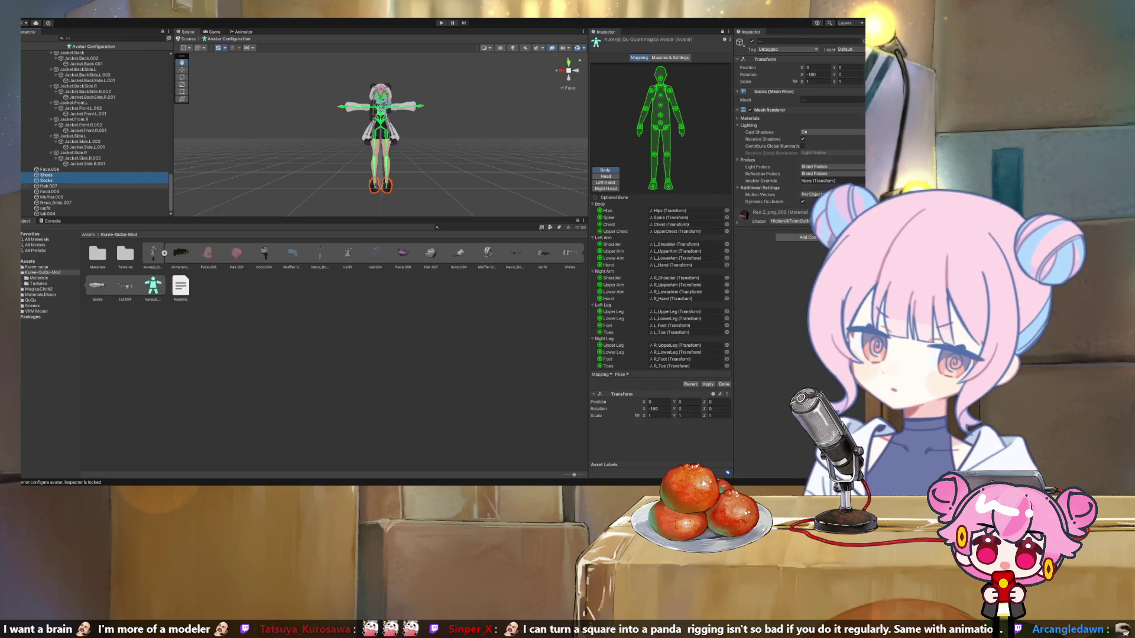
click(707, 385)
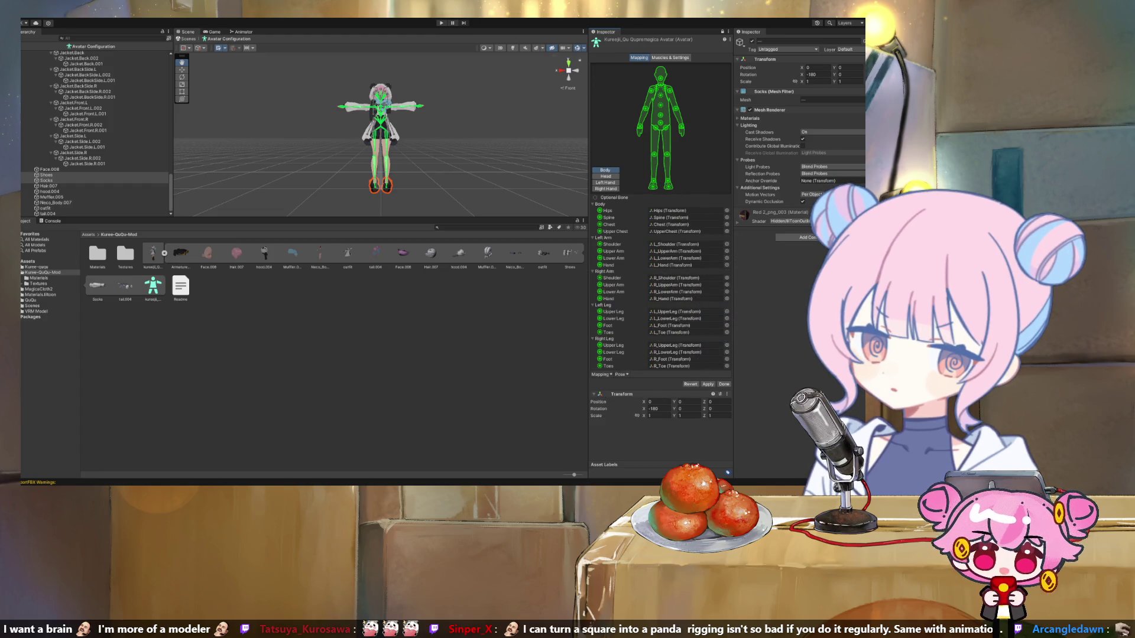
click(46, 180)
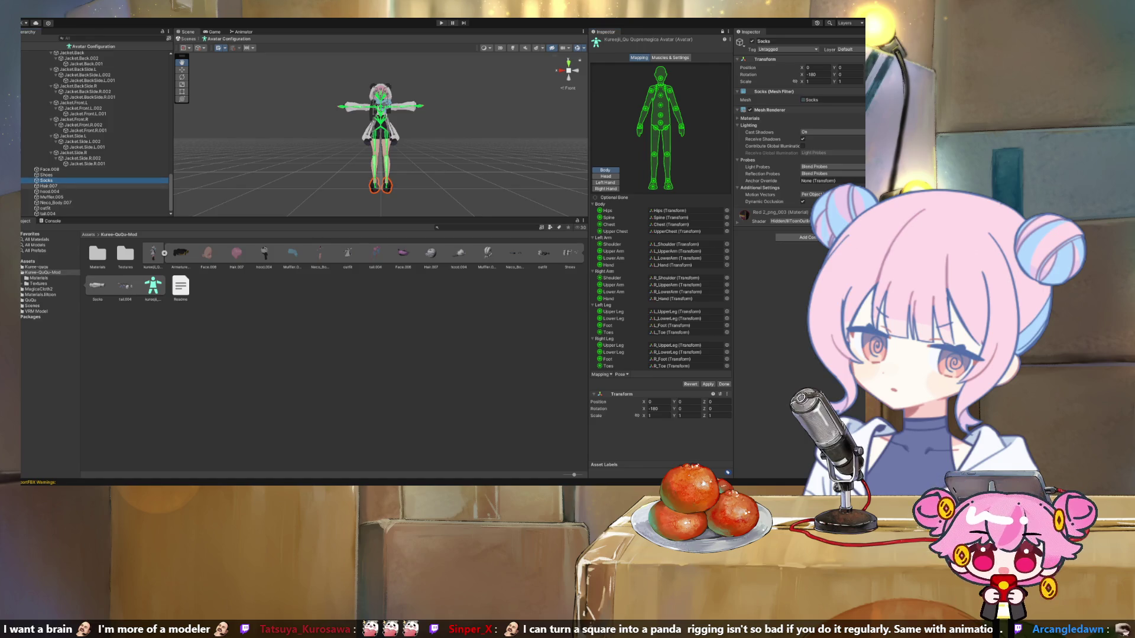
Step: Browse the meshes around Muffler.005 and the outfit, orbiting the view, then select Shoes
key(Down)
key(Down)
key(Down)
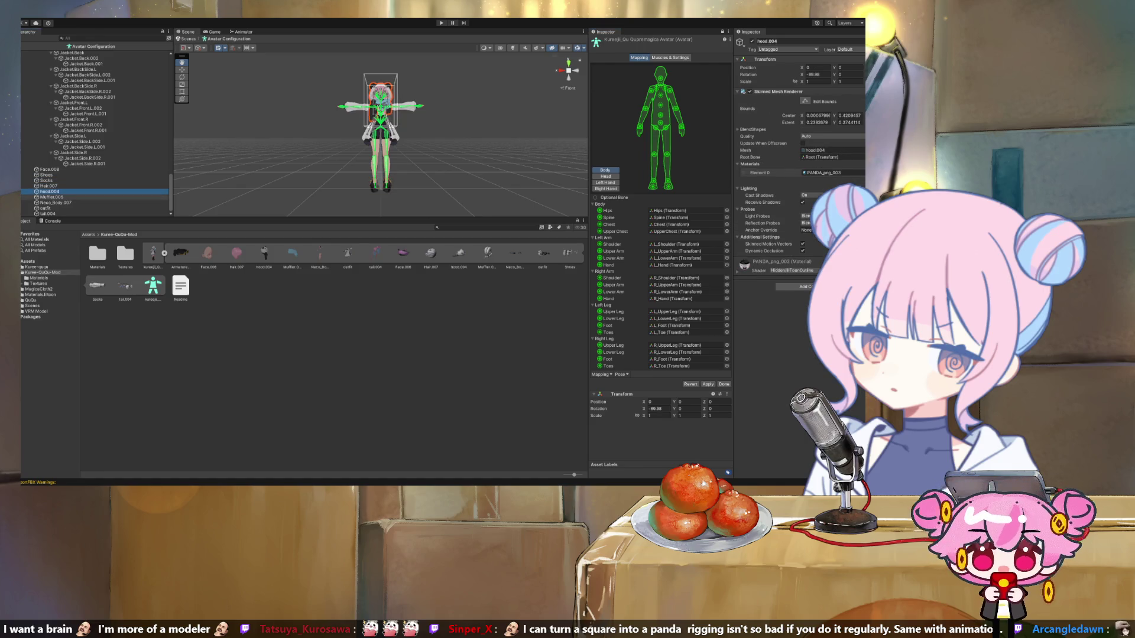
key(Down)
key(Up)
key(Up)
key(Down)
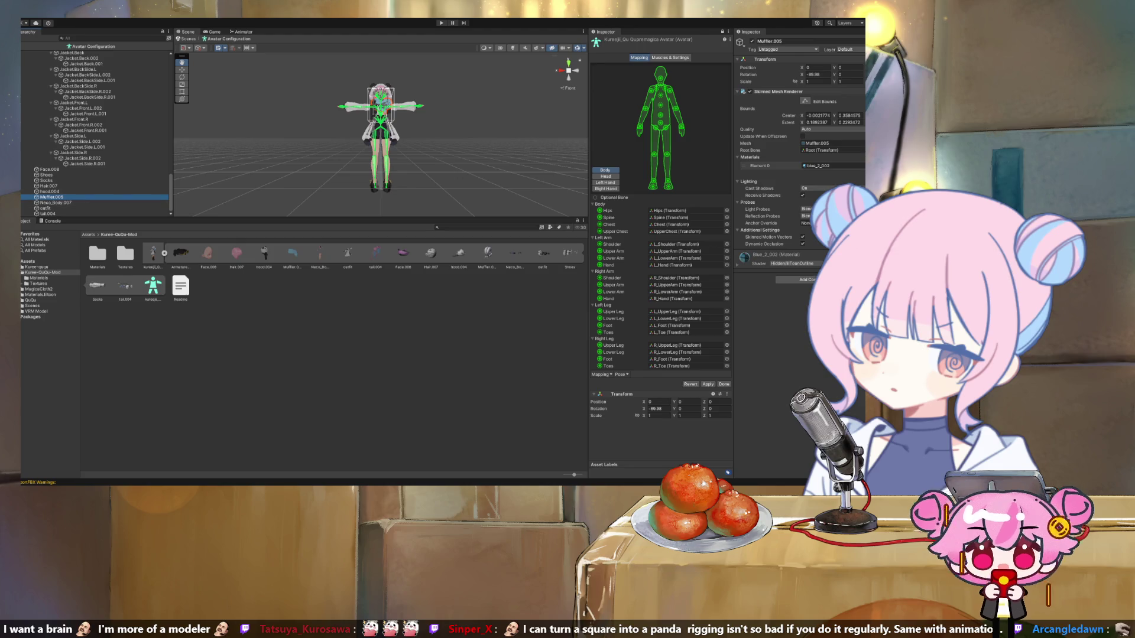
drag(378, 136, 468, 130)
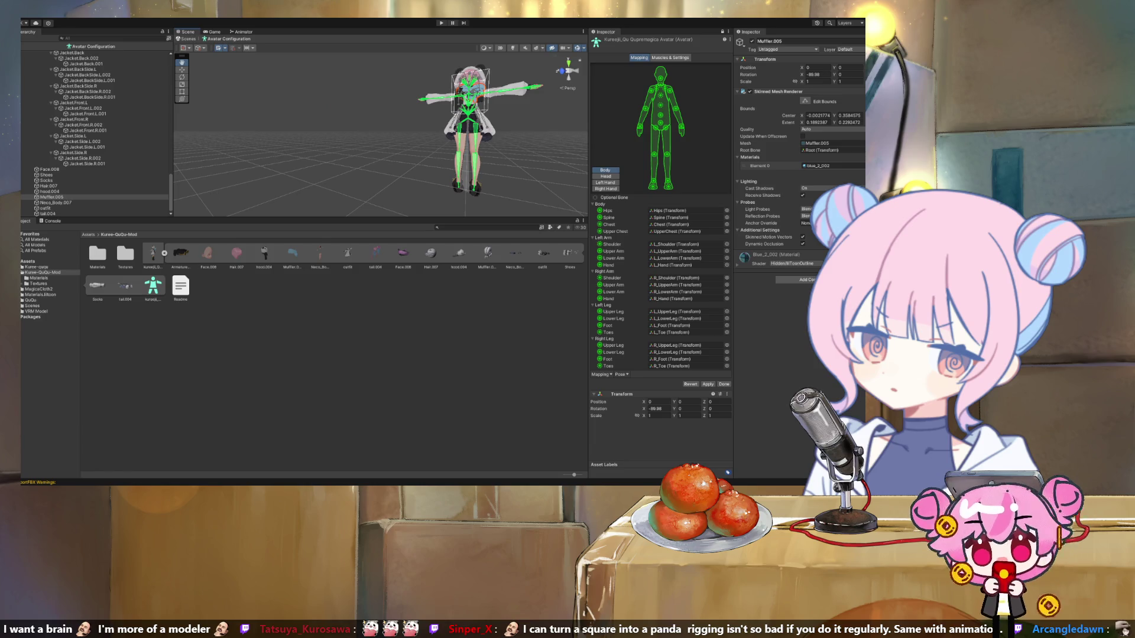
click(54, 202)
click(46, 208)
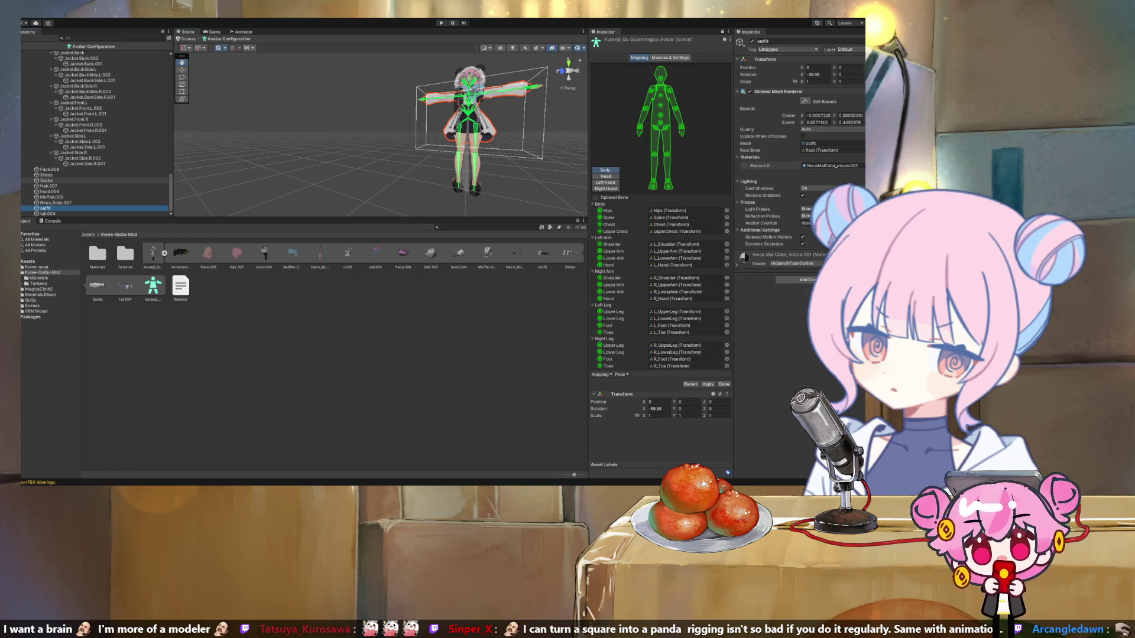
click(47, 175)
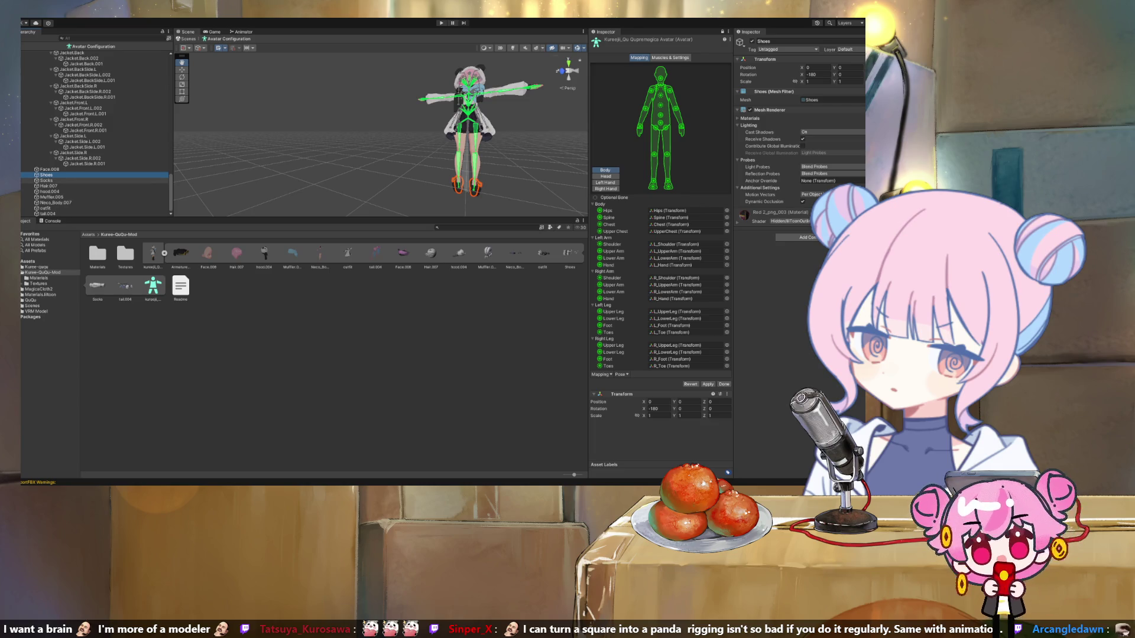
Step: Try Shoes Rotation X at 0, undo it back to -180, and finish avatar configuration
click(817, 74)
key(ctrl+a)
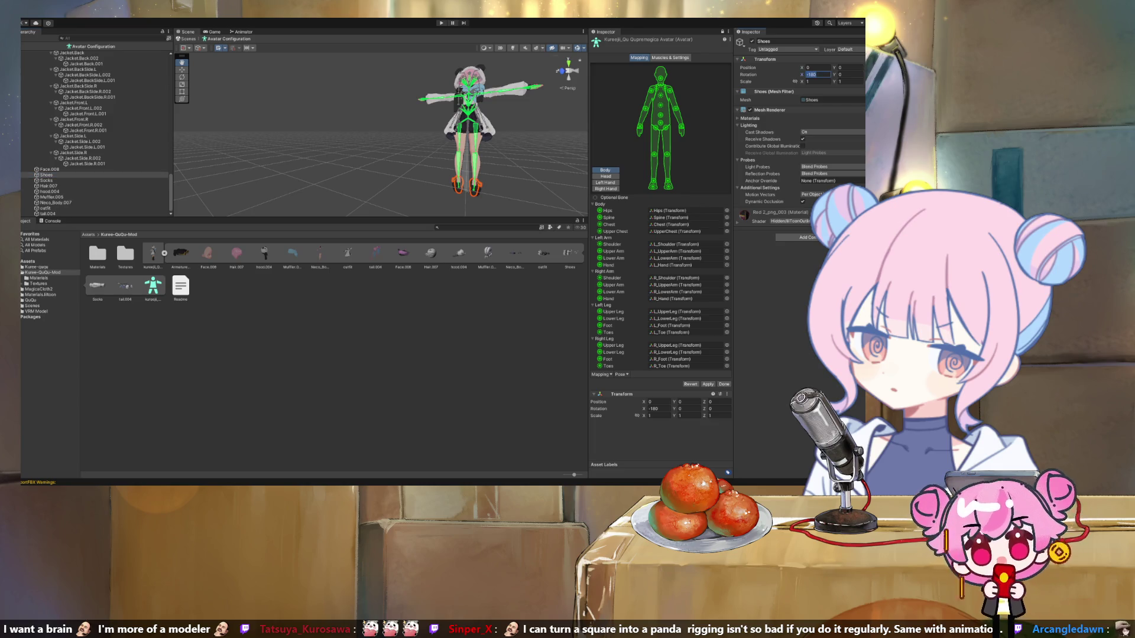
text(0)
key(Return)
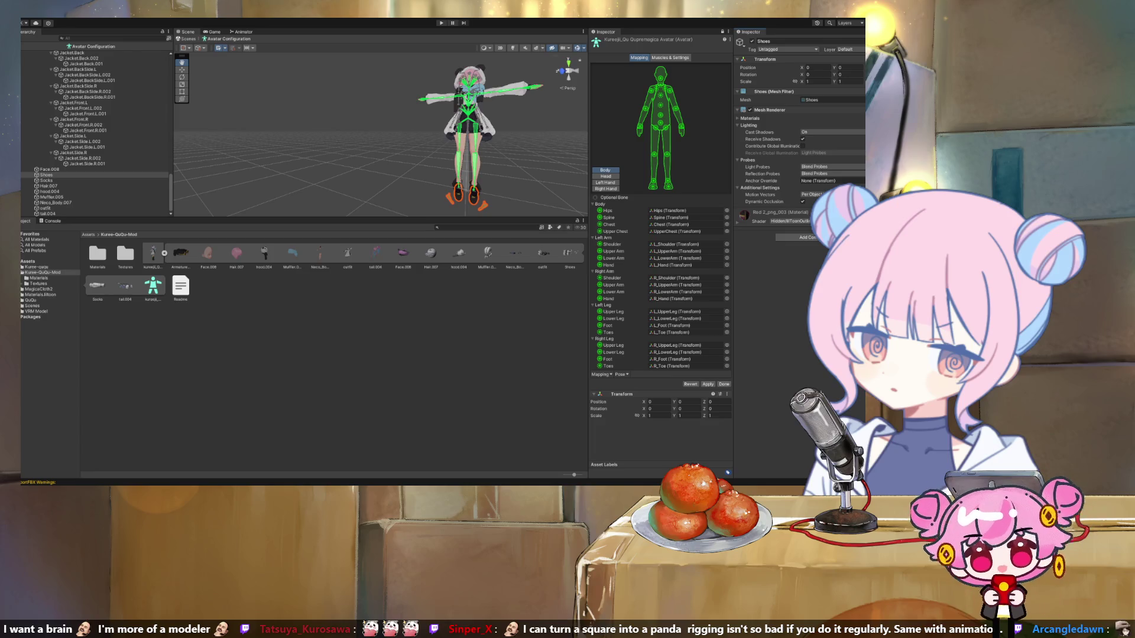
key(ctrl+z)
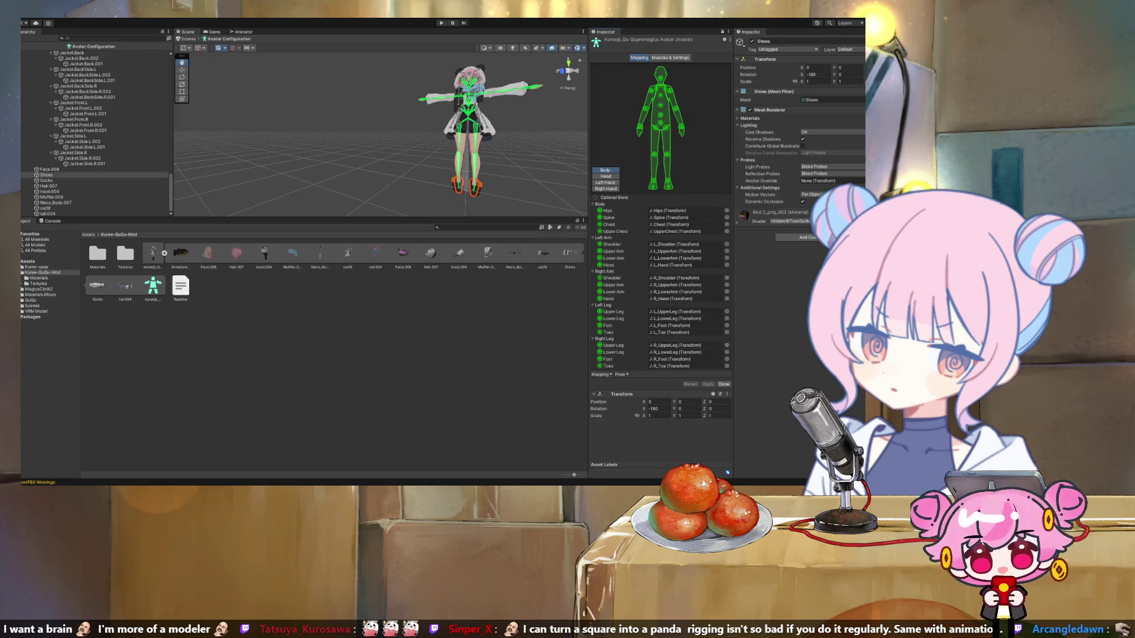
click(724, 385)
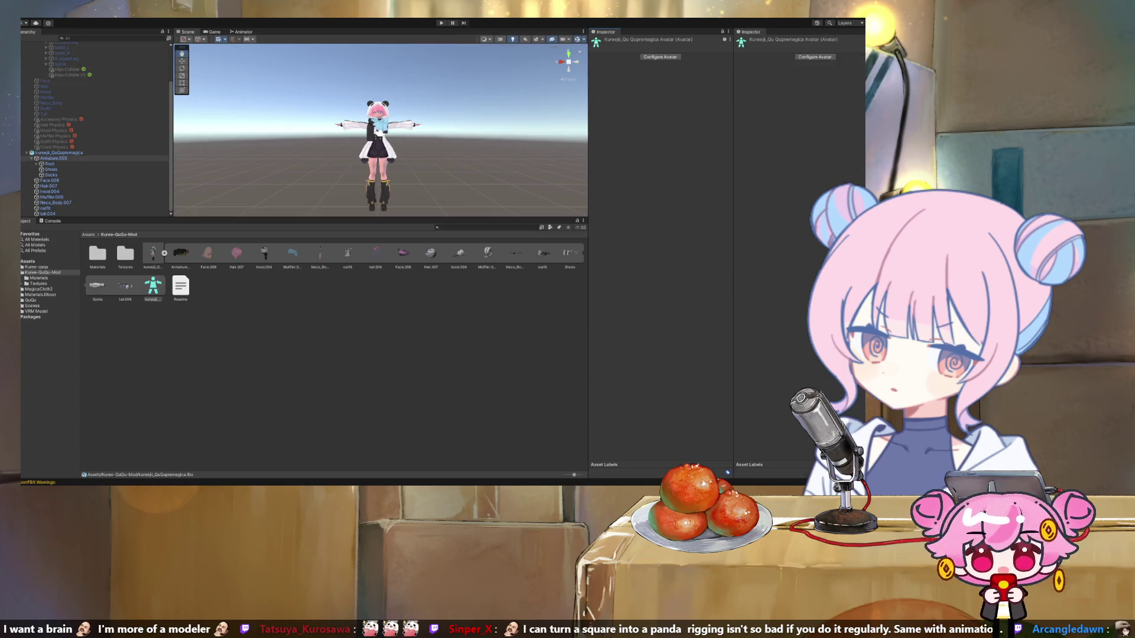
Step: Select the character in the Hierarchy, remove its imported model assets, and switch to Blender
click(59, 153)
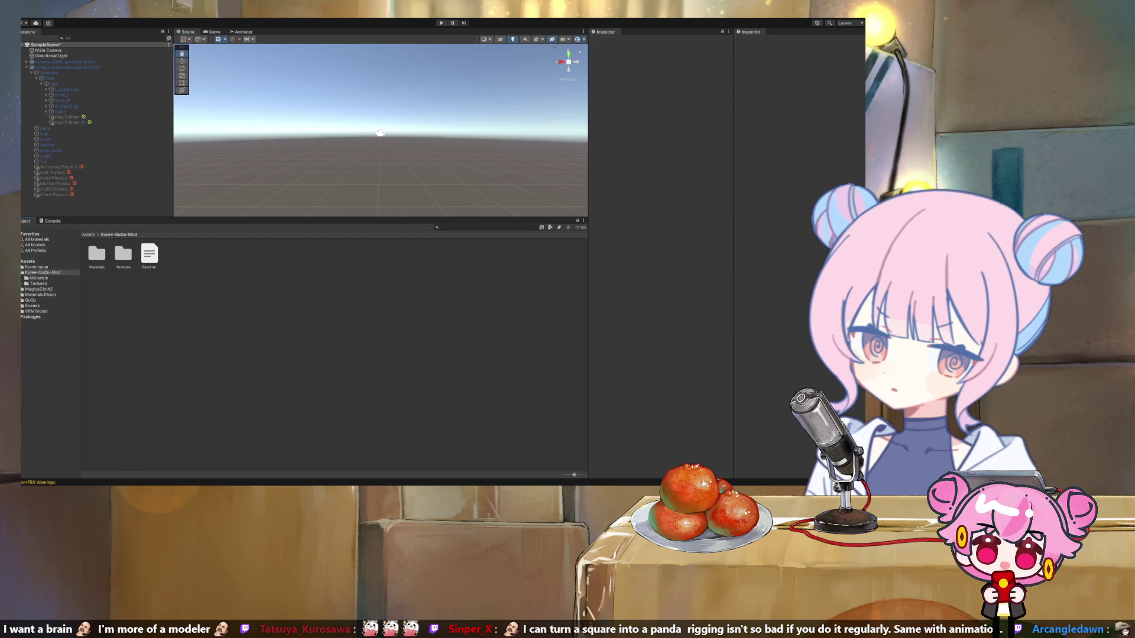
key(alt+Tab)
scroll(715, 112, up, 15)
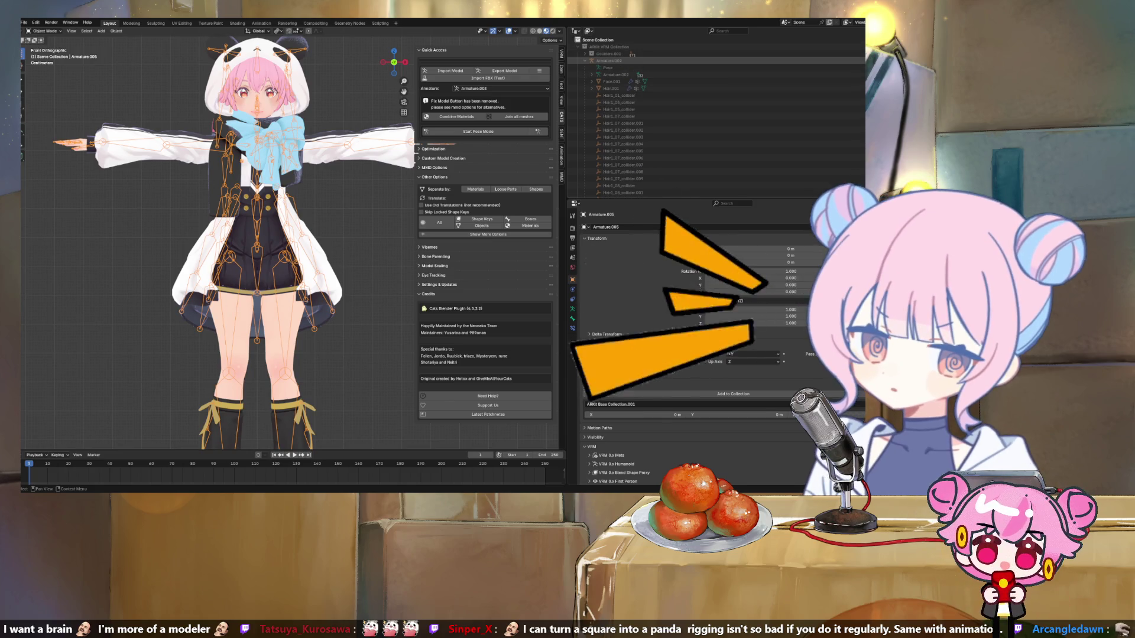
Step: Select Armature.002 and browse its data, physics, world, object and bone properties
click(609, 60)
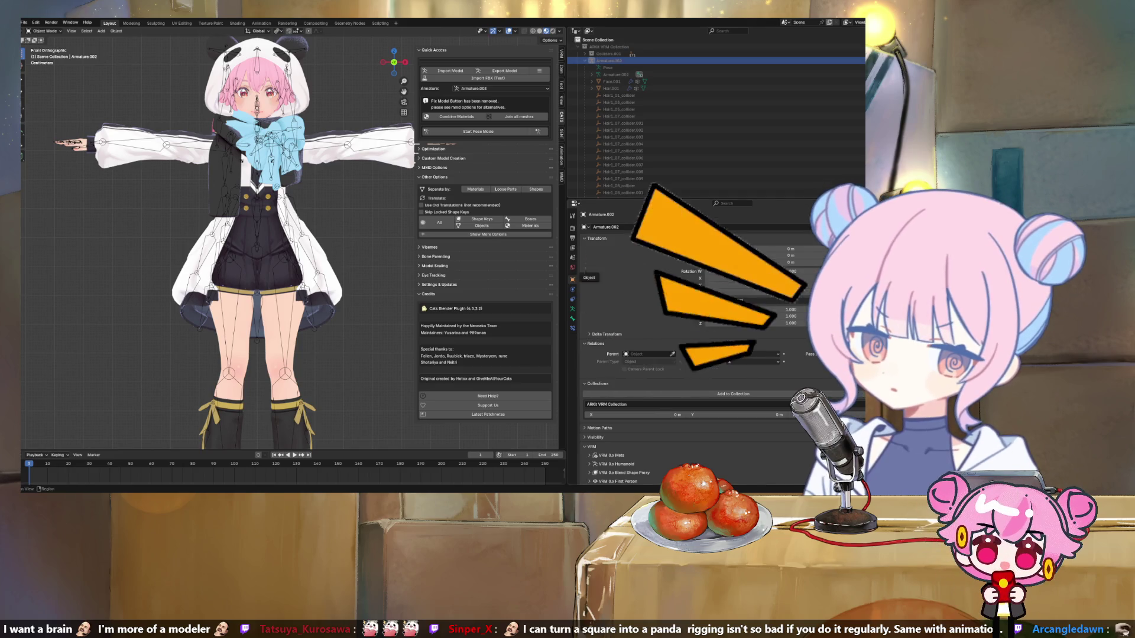
click(615, 75)
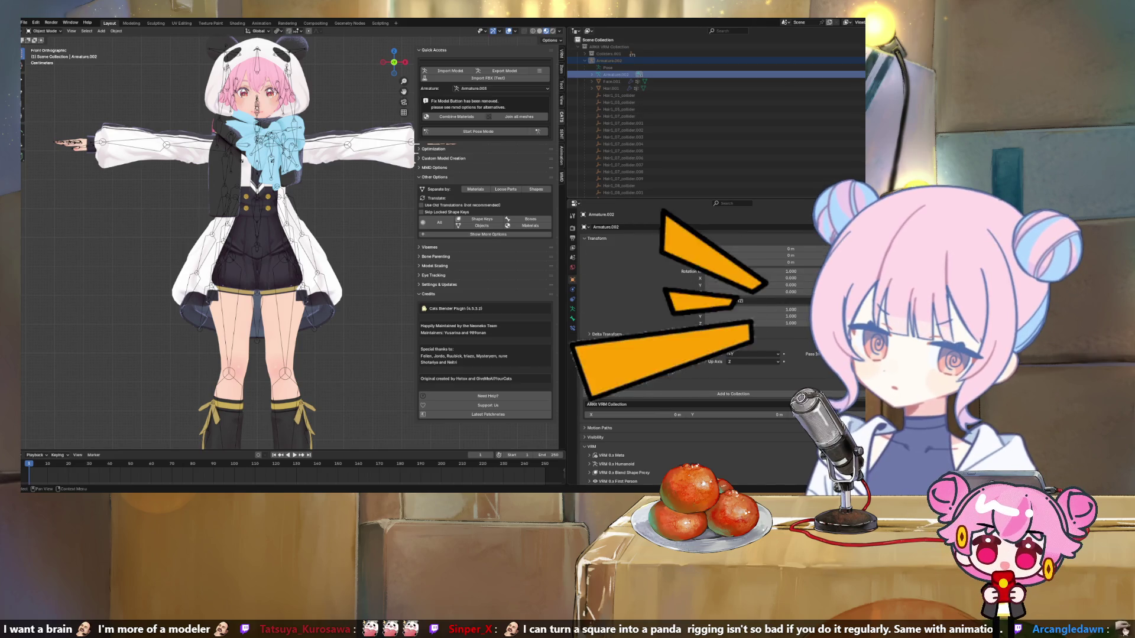
click(572, 328)
click(572, 289)
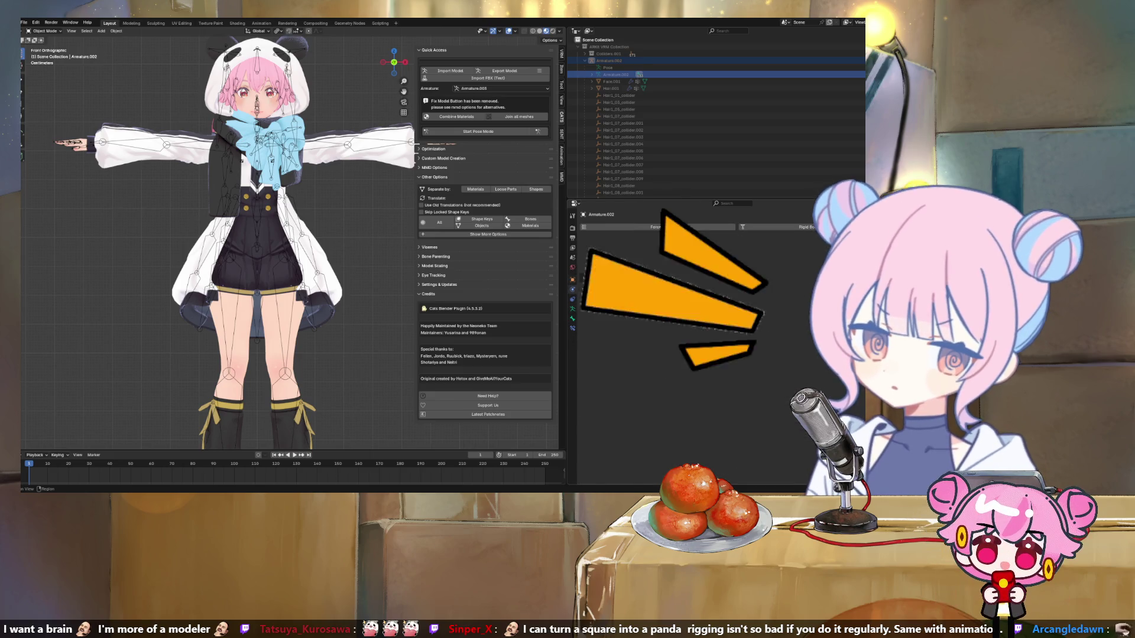
click(572, 267)
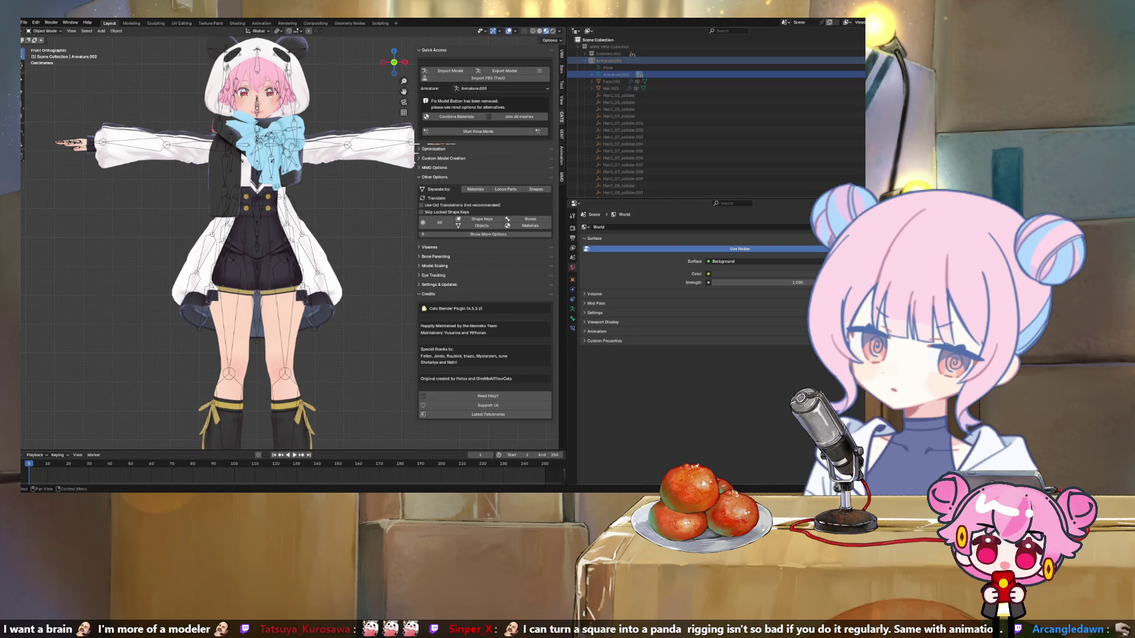
click(572, 279)
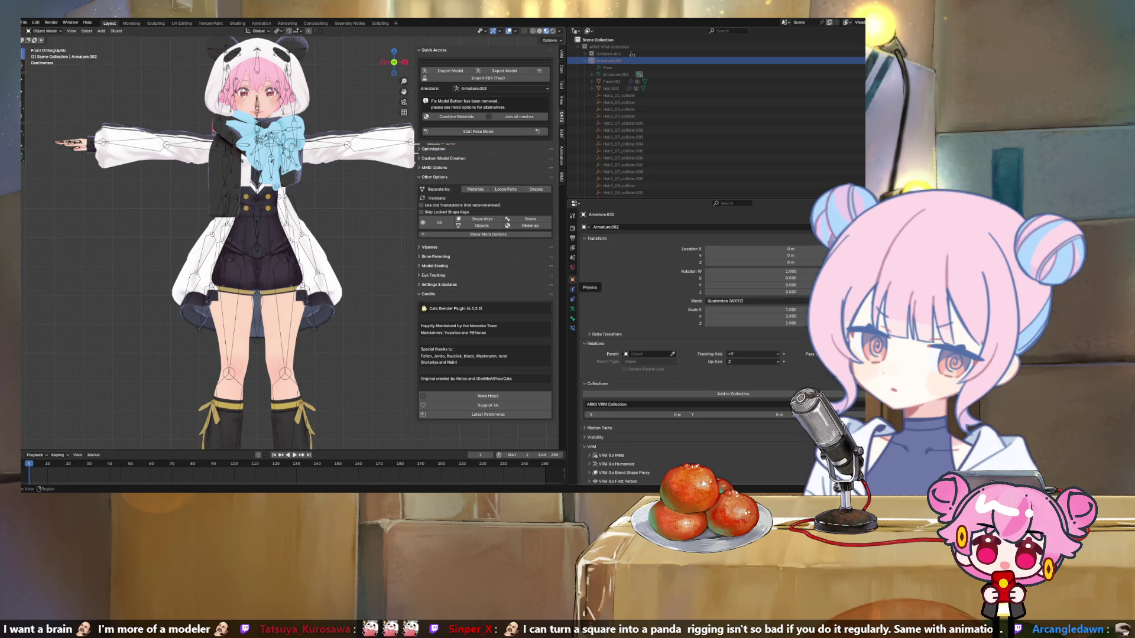
click(572, 289)
click(572, 280)
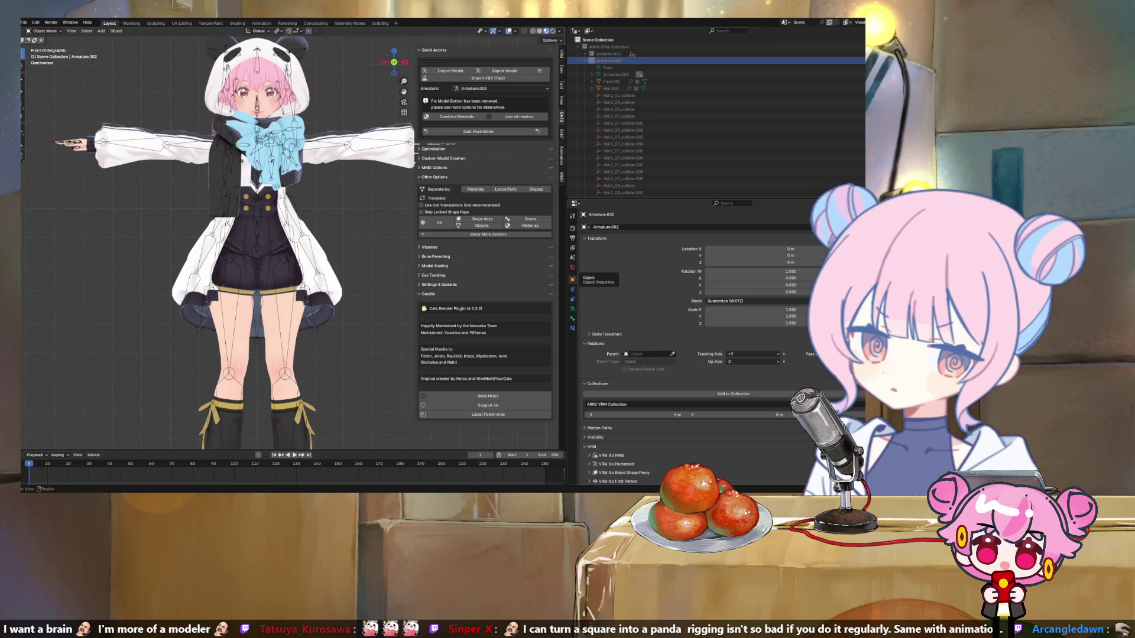
click(572, 299)
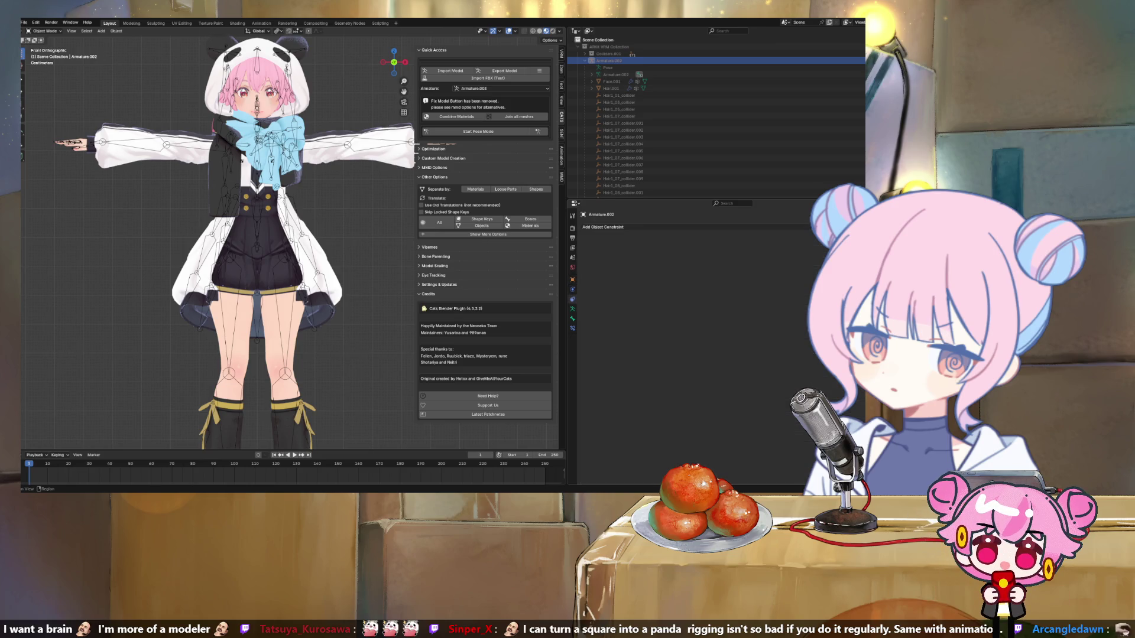
click(572, 318)
Step: Check Hair.001's and Face.001's parenting, then show Armature.002's object properties again
click(611, 88)
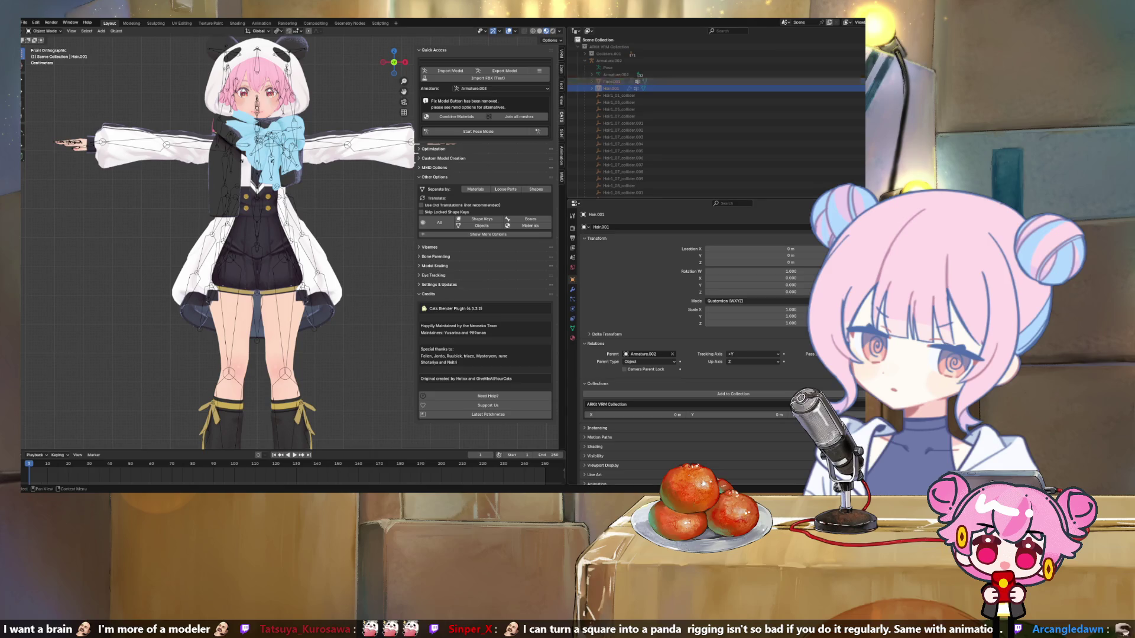
click(611, 81)
click(639, 74)
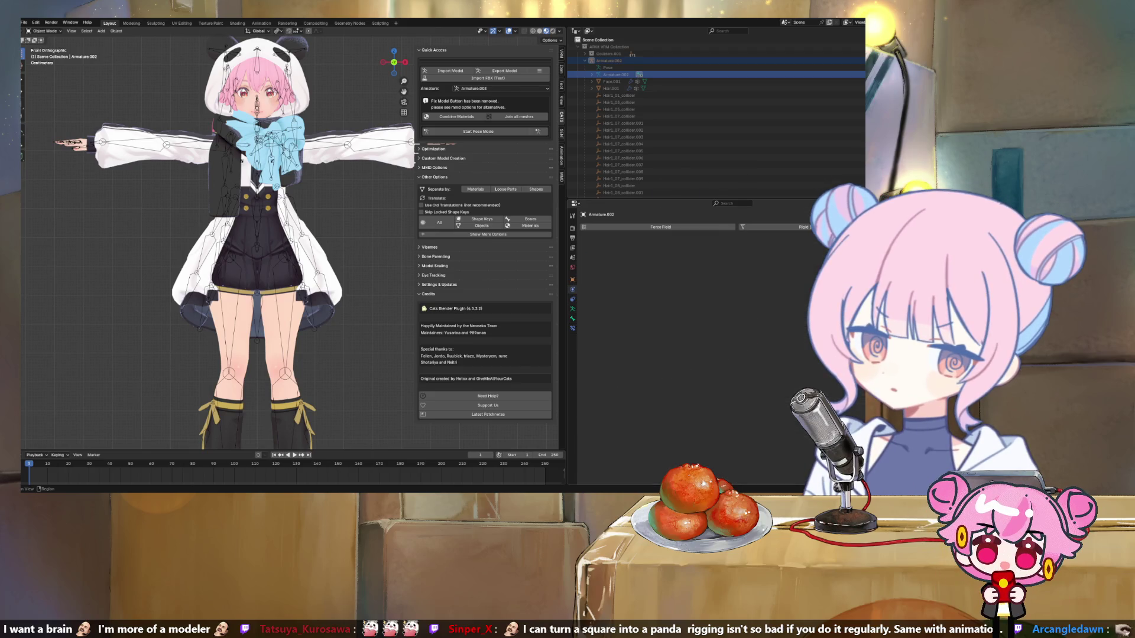
click(572, 280)
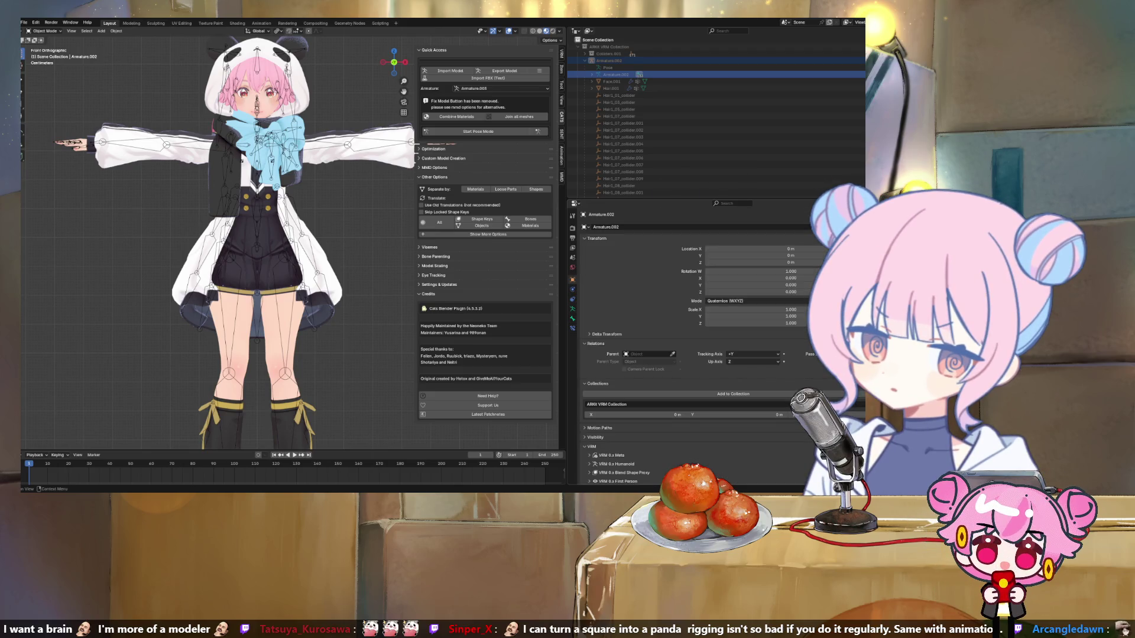
scroll(680, 144, down, 8)
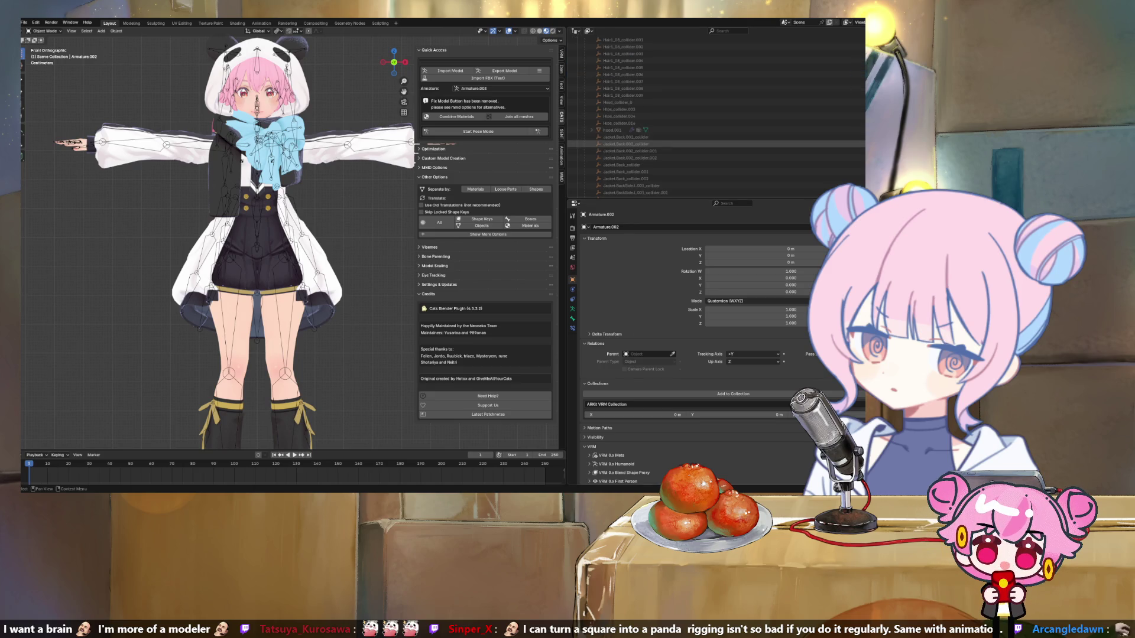
Step: Inspect the jacket back collider's parenting in the Outliner
click(626, 144)
scroll(627, 144, down, 10)
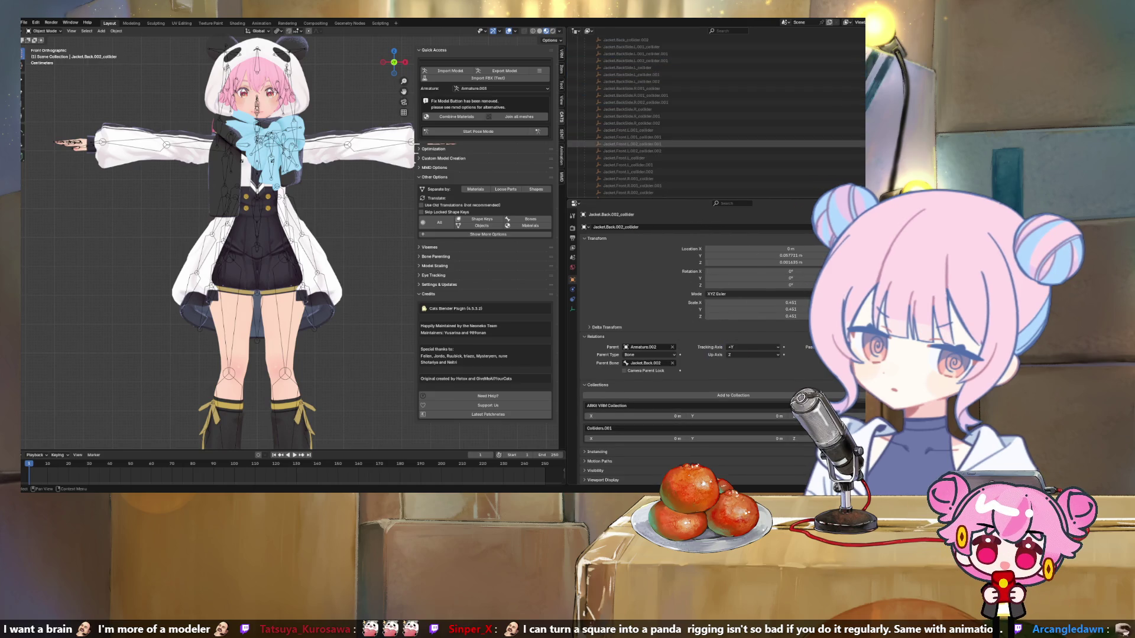
scroll(627, 144, down, 8)
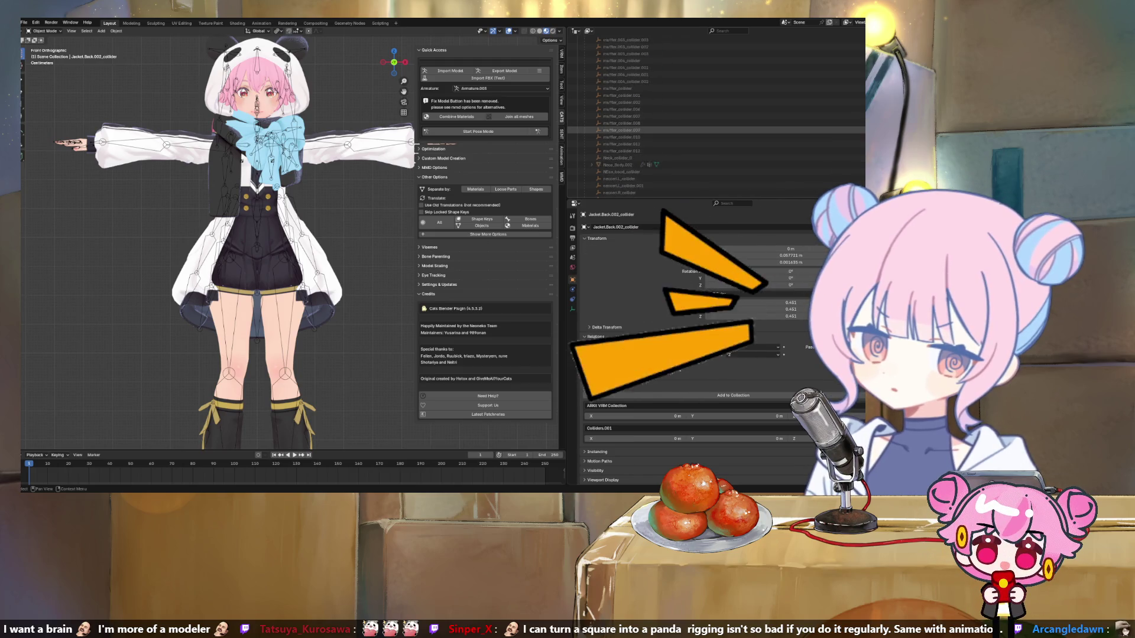
scroll(626, 133, up, 15)
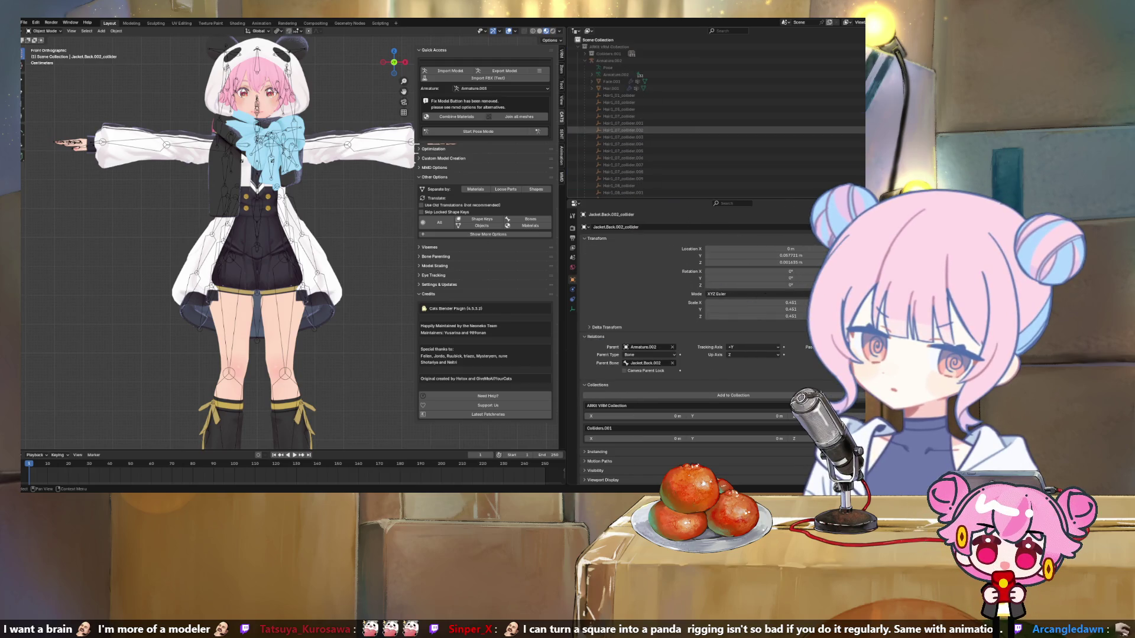
Step: Collapse ARKit VRM Collection, select Armature.005 in ARKit Base Collection.001, and edit its name
click(584, 47)
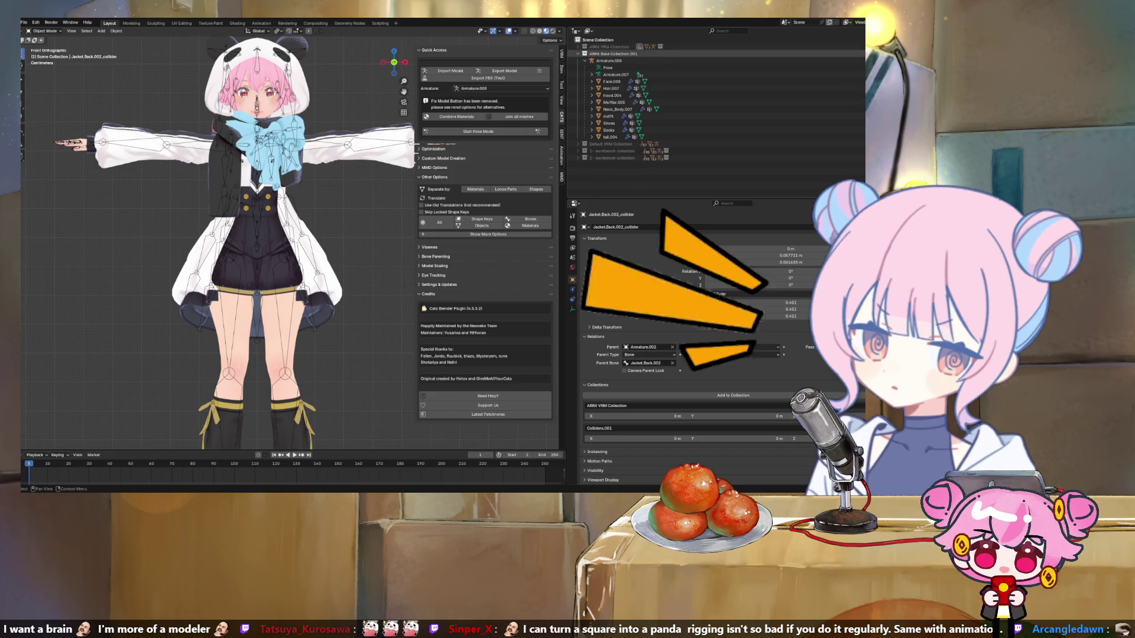
click(613, 54)
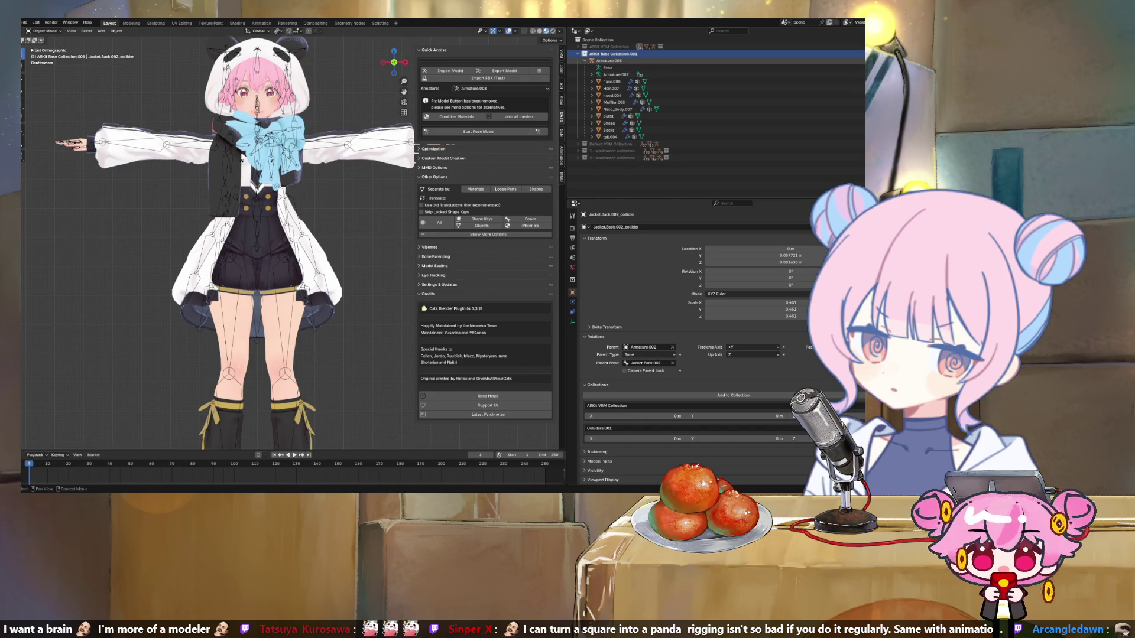
click(609, 60)
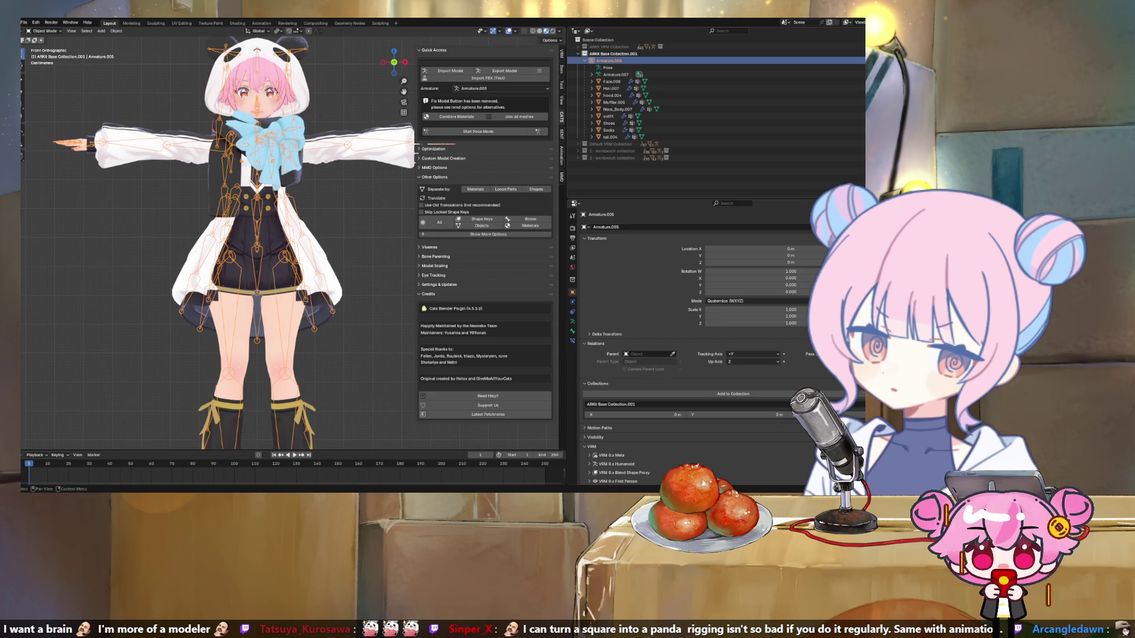
double_click(606, 227)
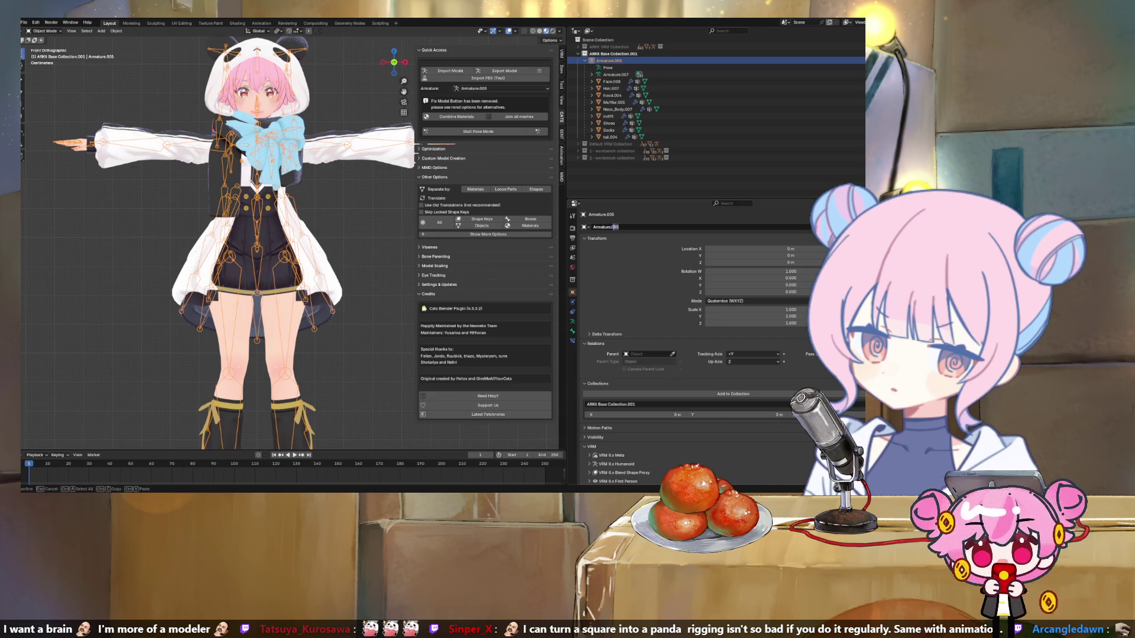
Step: Rename the rig object to Armature and its armature data to Armature.001
key(BackSpace)
key(BackSpace)
key(BackSpace)
key(Return)
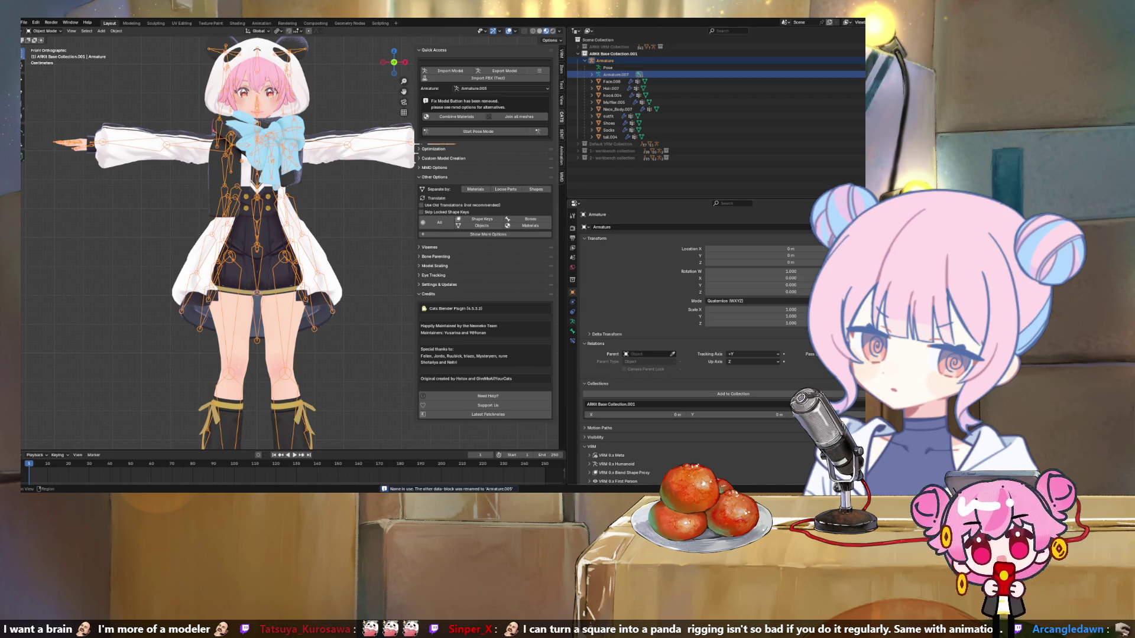
click(572, 321)
double_click(605, 227)
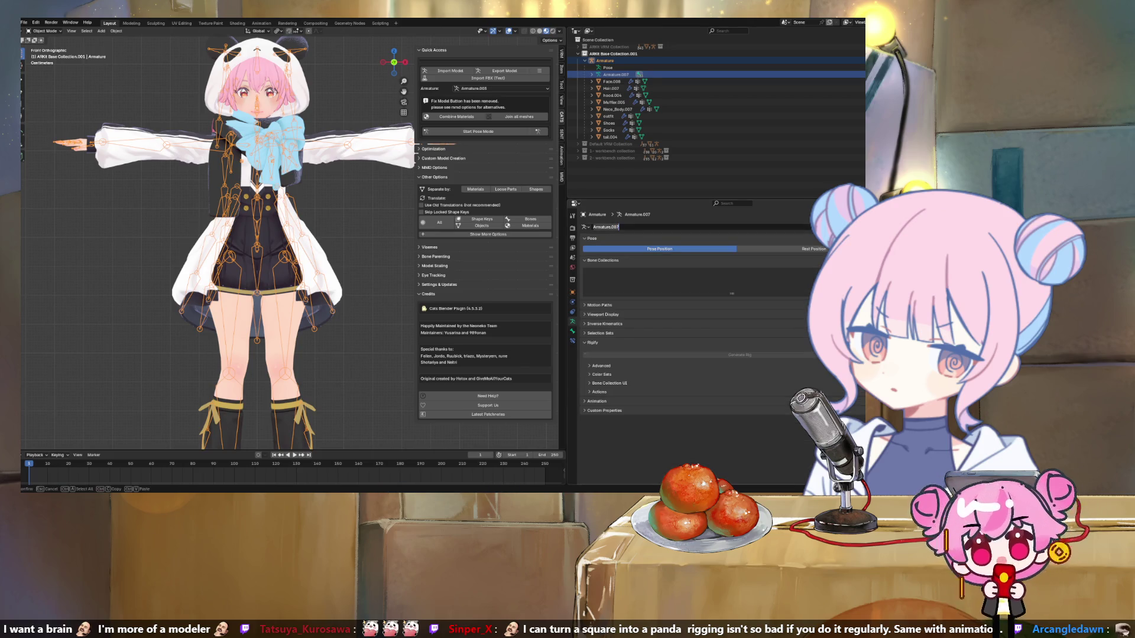
key(BackSpace)
text(1)
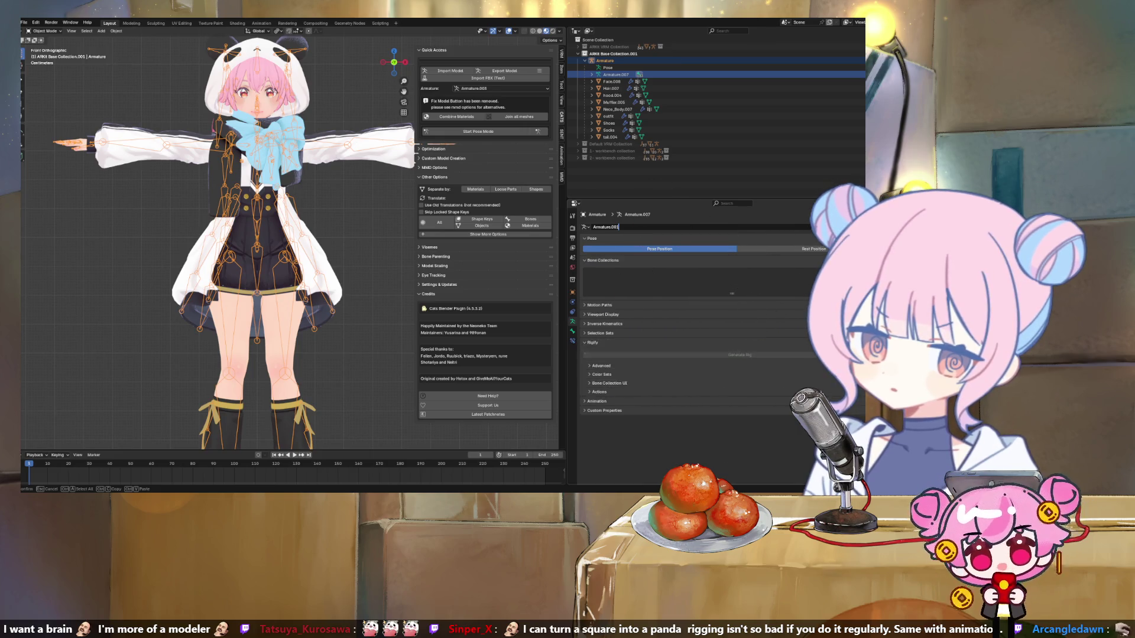
key(Return)
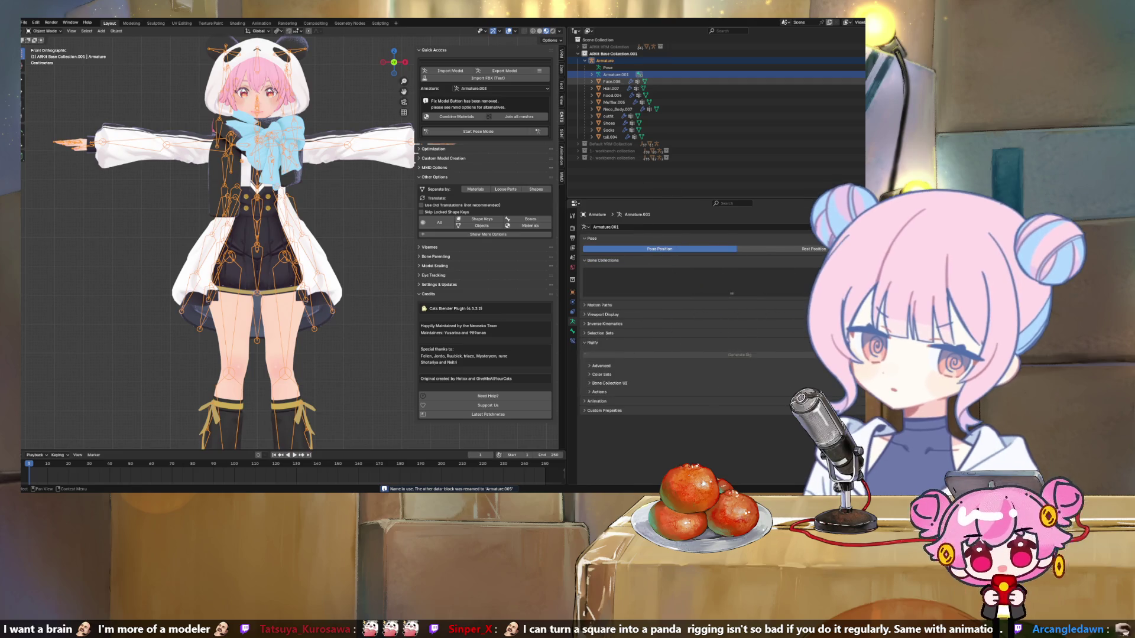
Step: Check Face.008 and the armature's object properties, then undo back to the renamed Armature
click(611, 81)
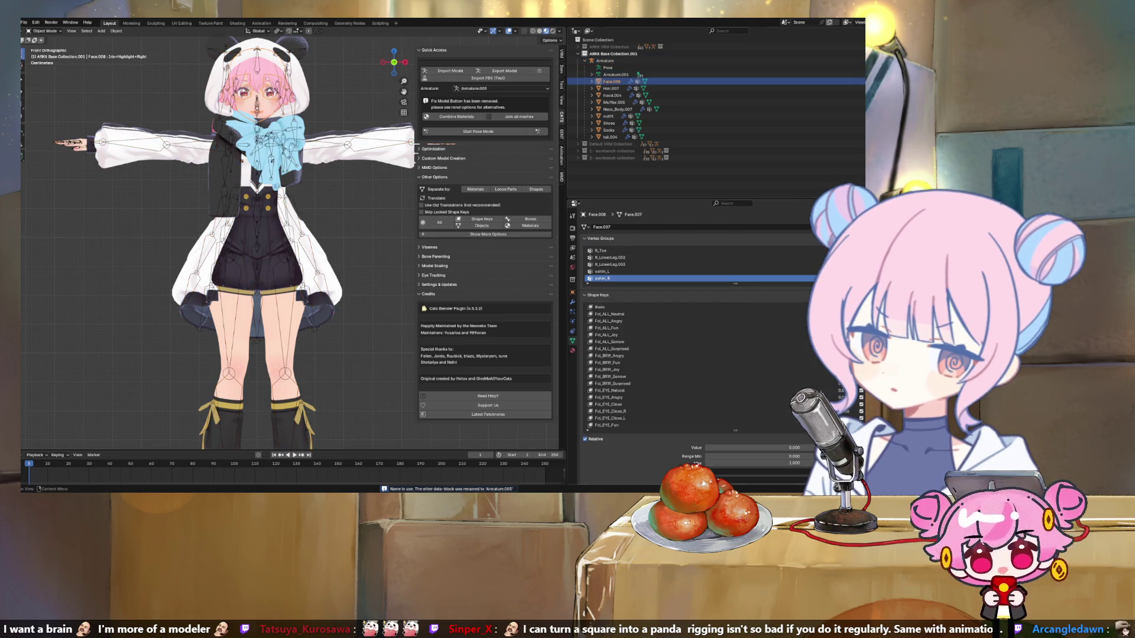
click(615, 75)
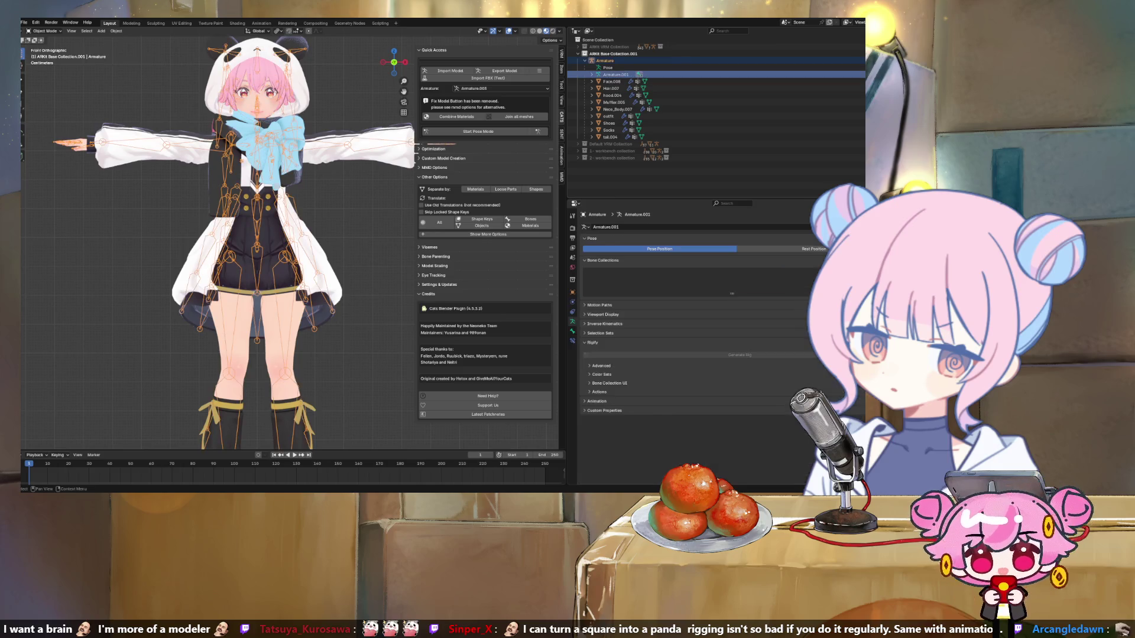
click(572, 292)
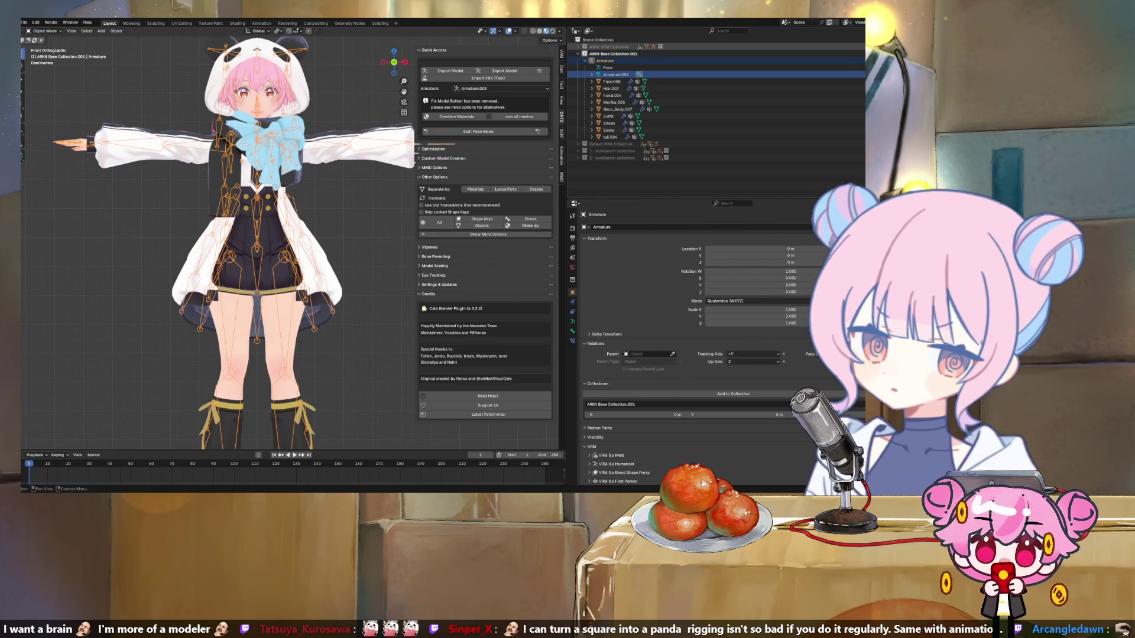
key(ctrl+z)
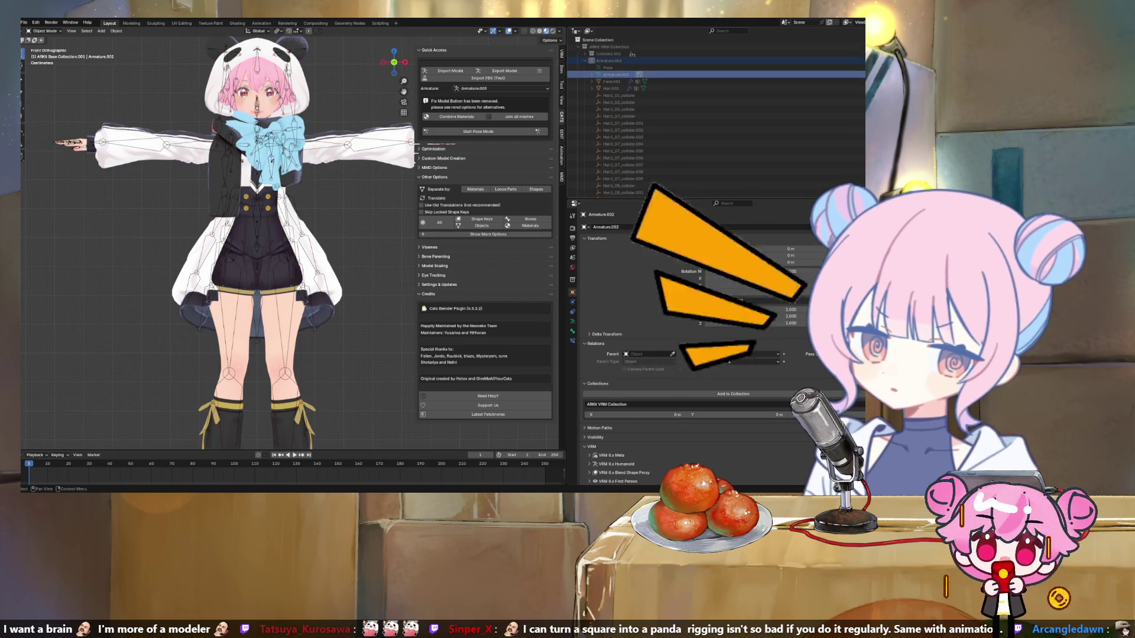
key(ctrl+z)
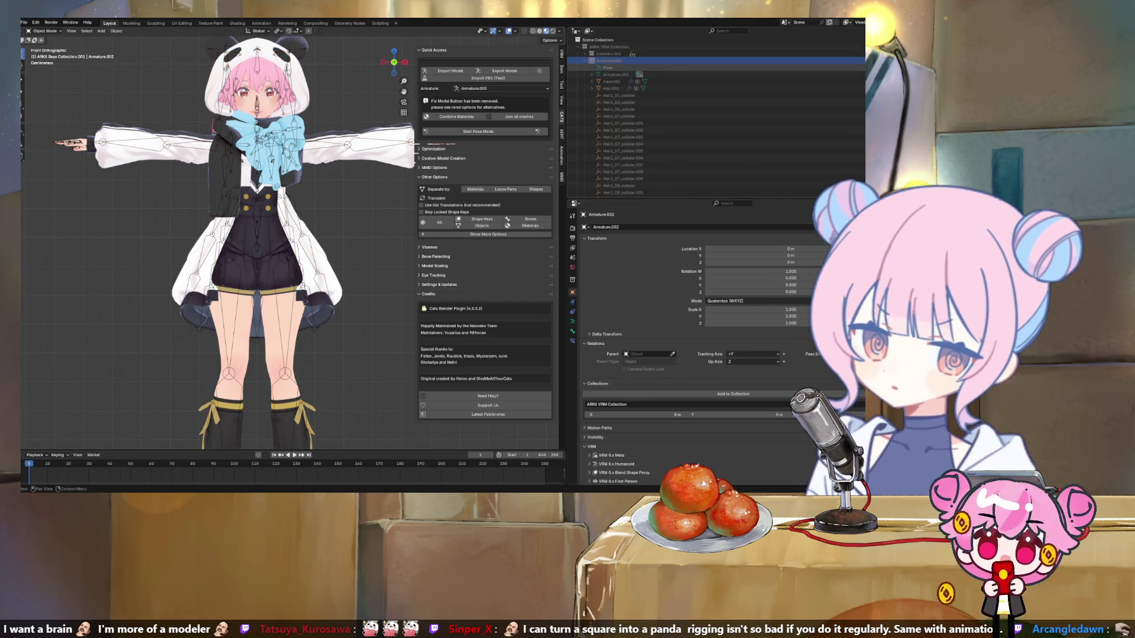
key(ctrl+z)
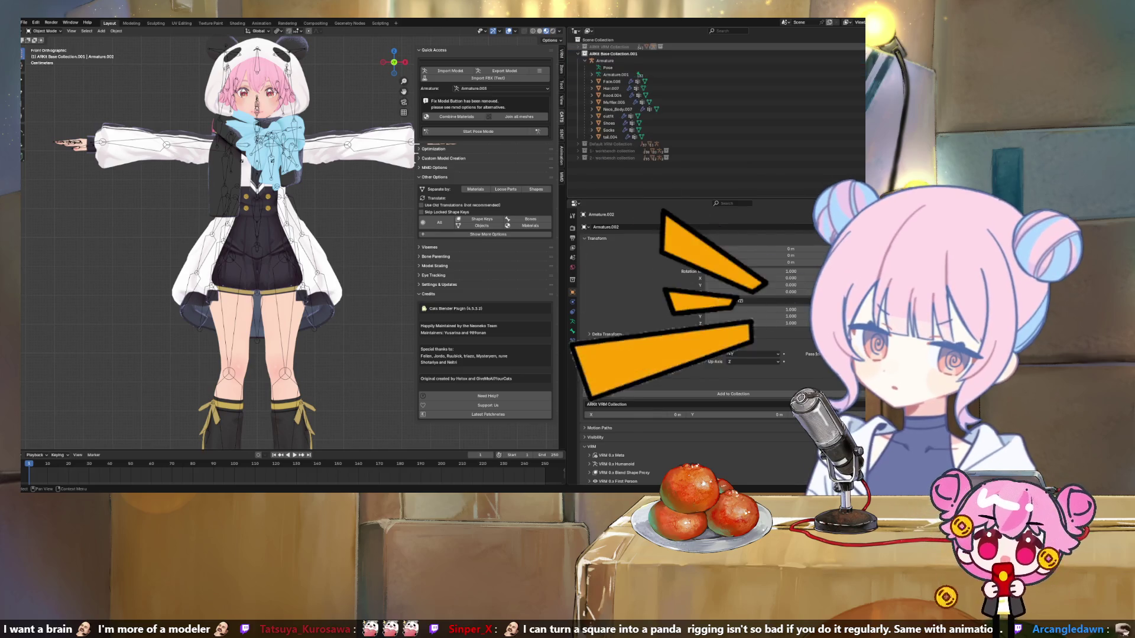
key(ctrl+z)
key(ctrl+z)
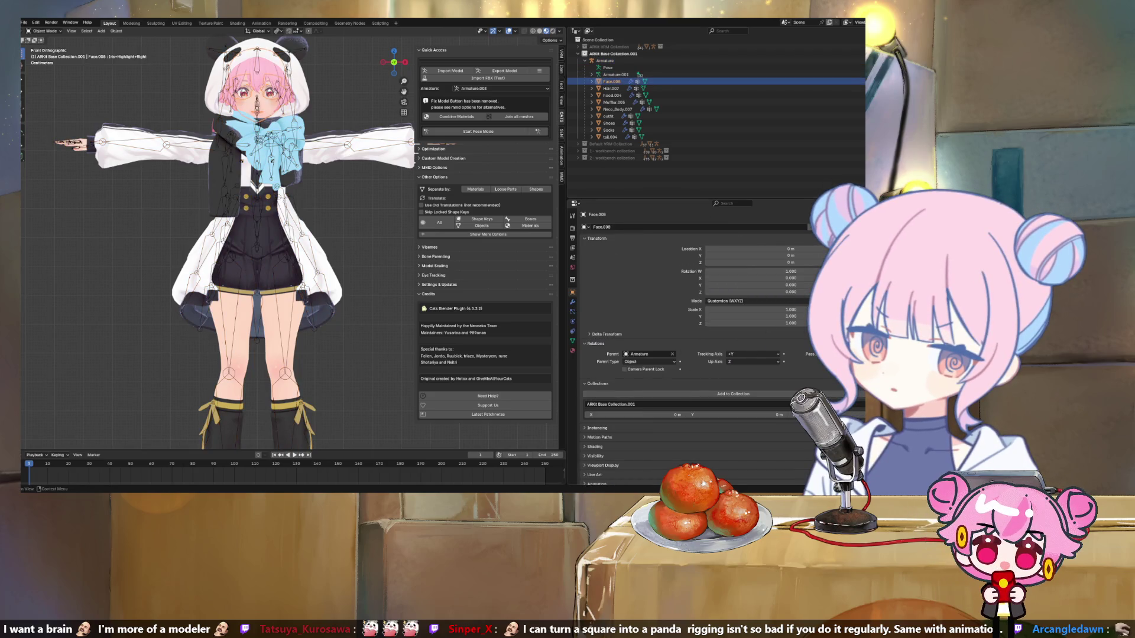
click(644, 354)
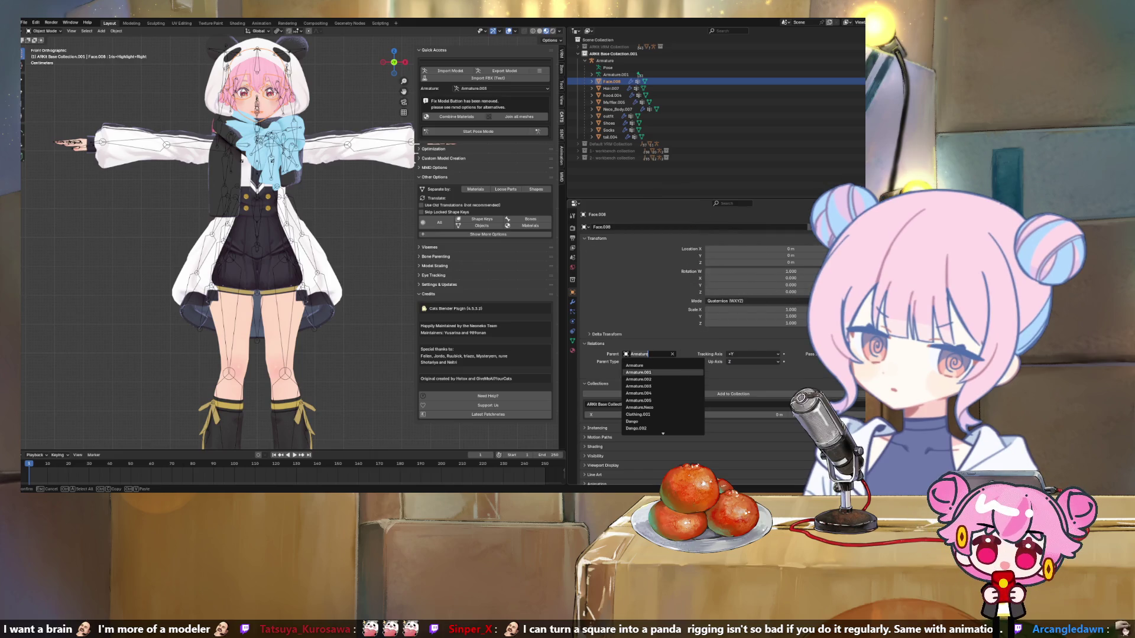
scroll(662, 396, up, 5)
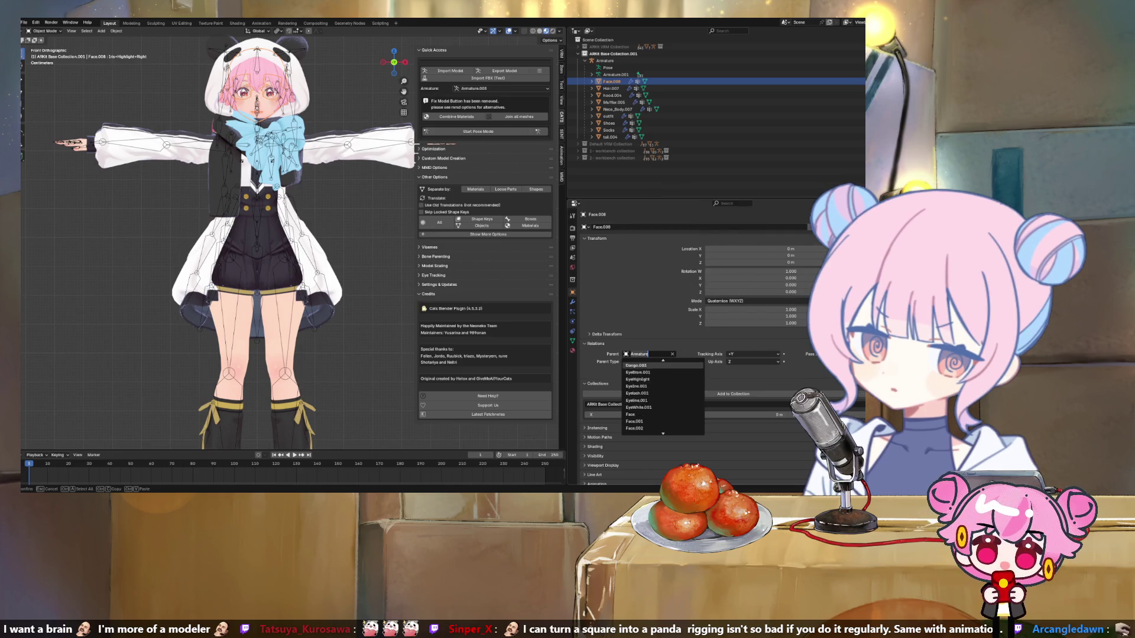
click(634, 366)
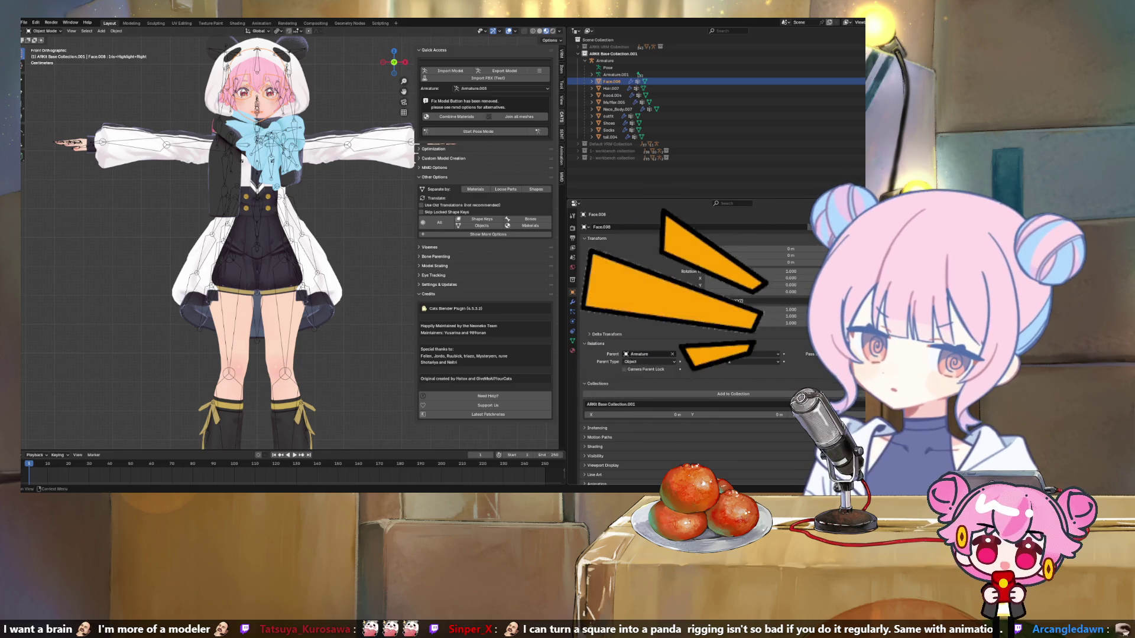
click(584, 158)
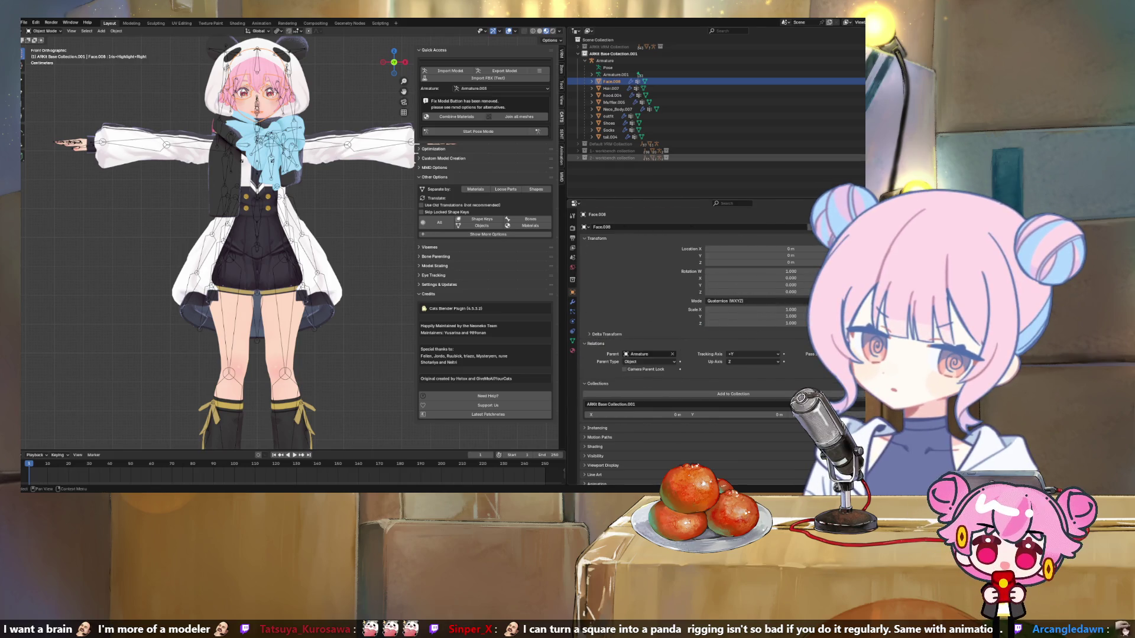
click(578, 150)
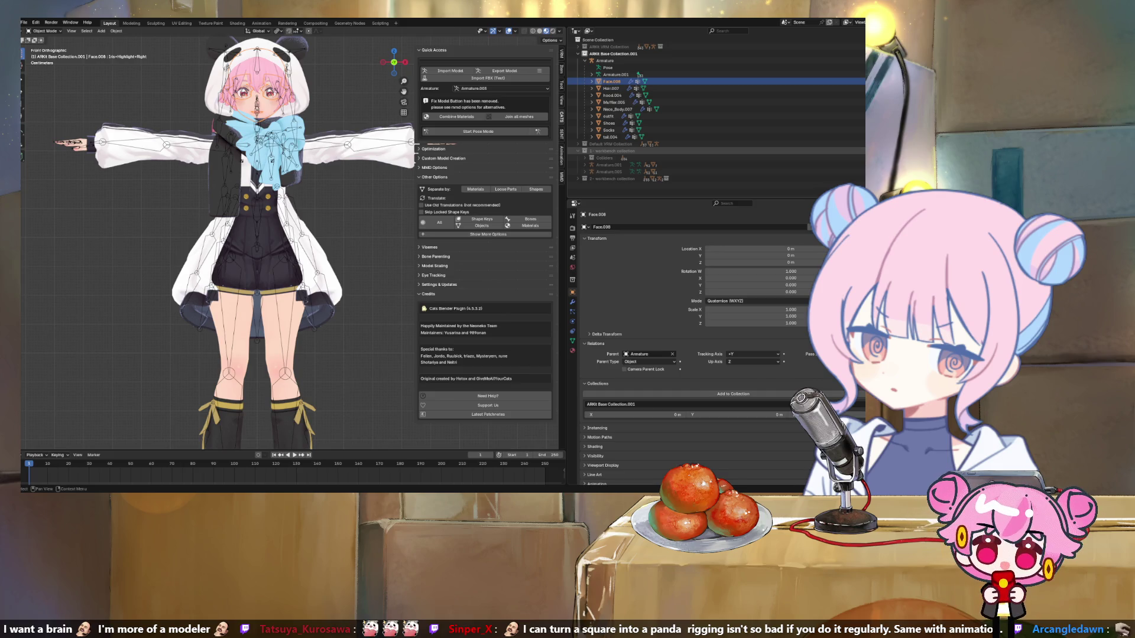
click(584, 151)
click(577, 144)
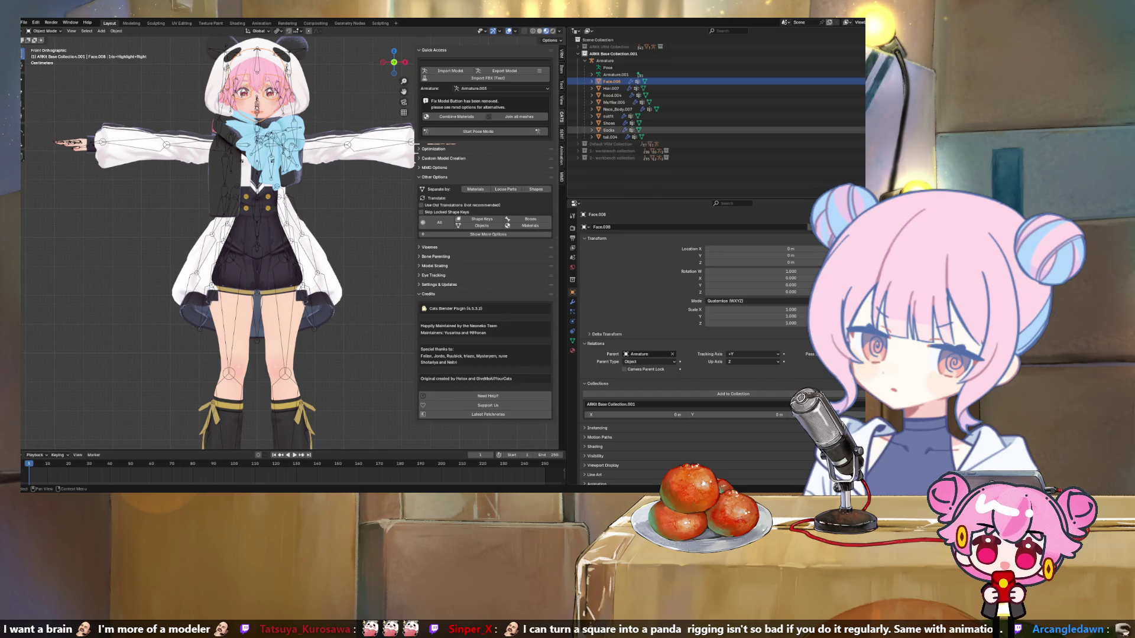
click(604, 61)
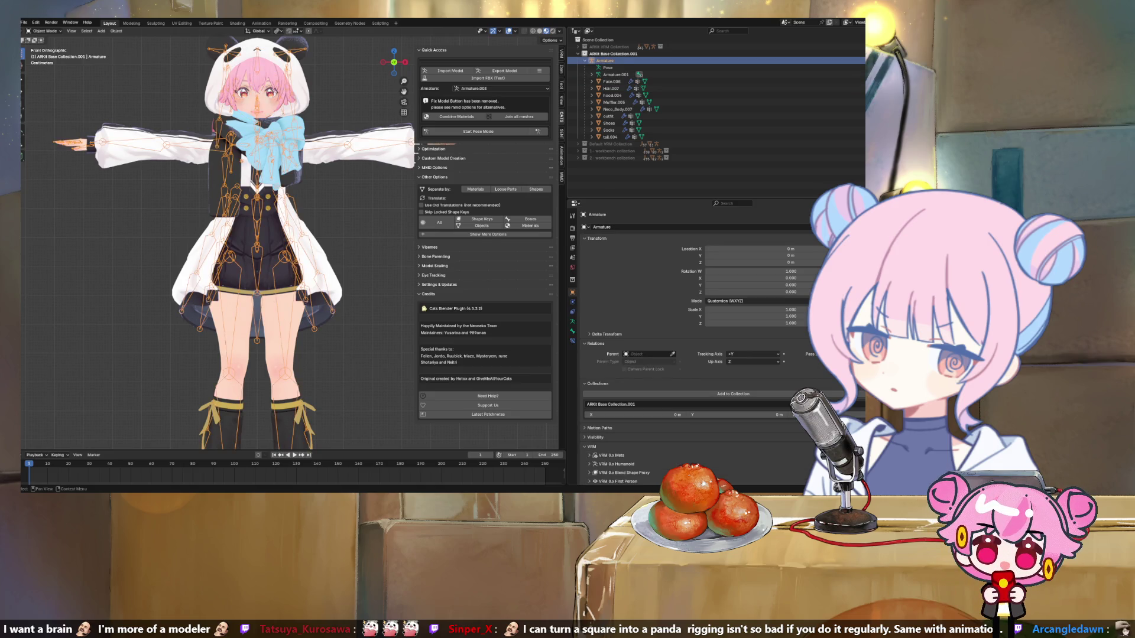
click(611, 81)
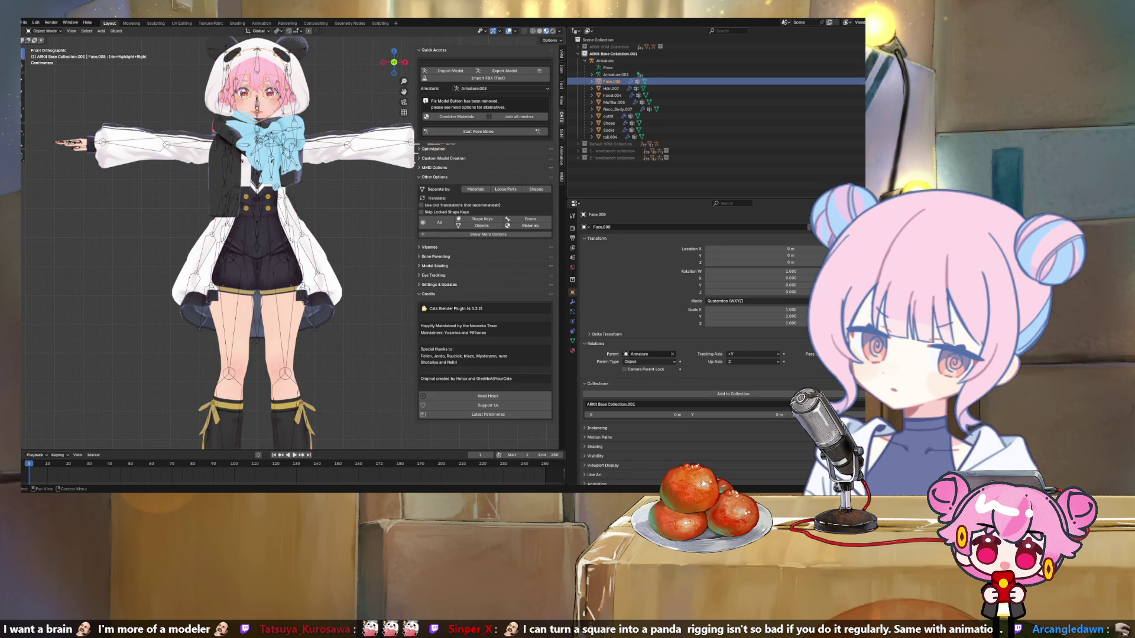
click(647, 354)
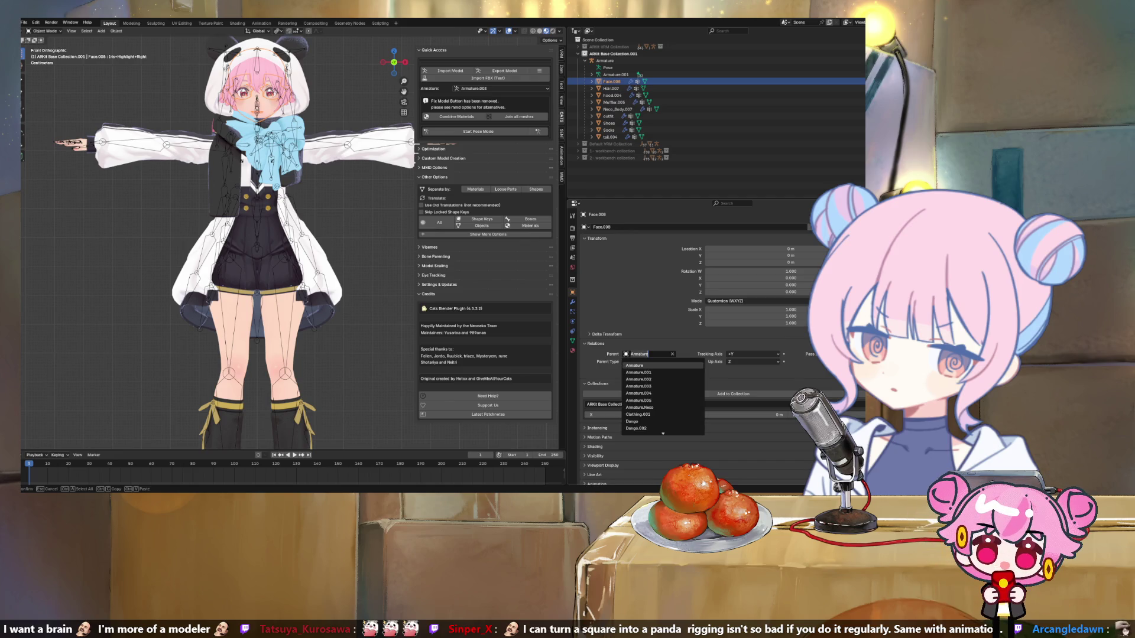
click(634, 365)
click(611, 88)
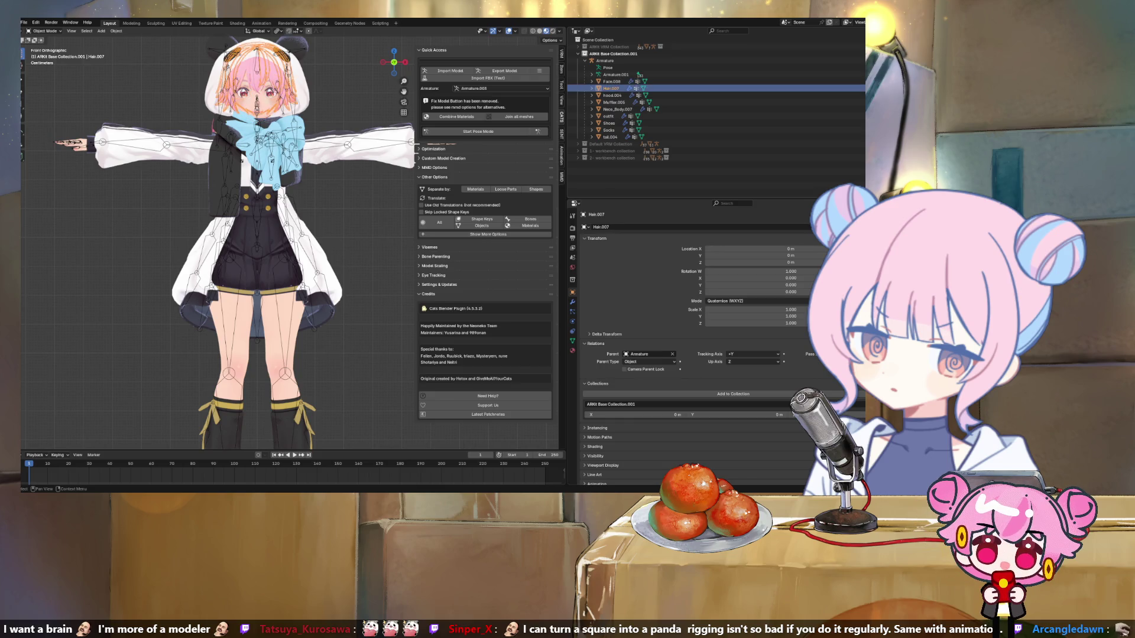
click(604, 60)
click(612, 95)
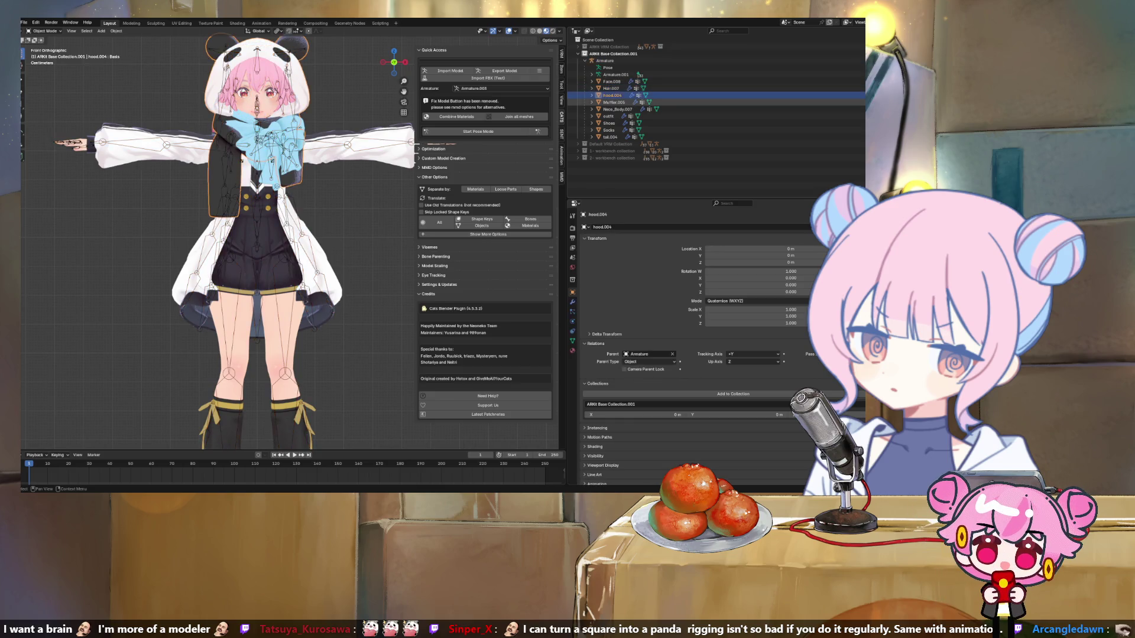
click(613, 102)
click(618, 109)
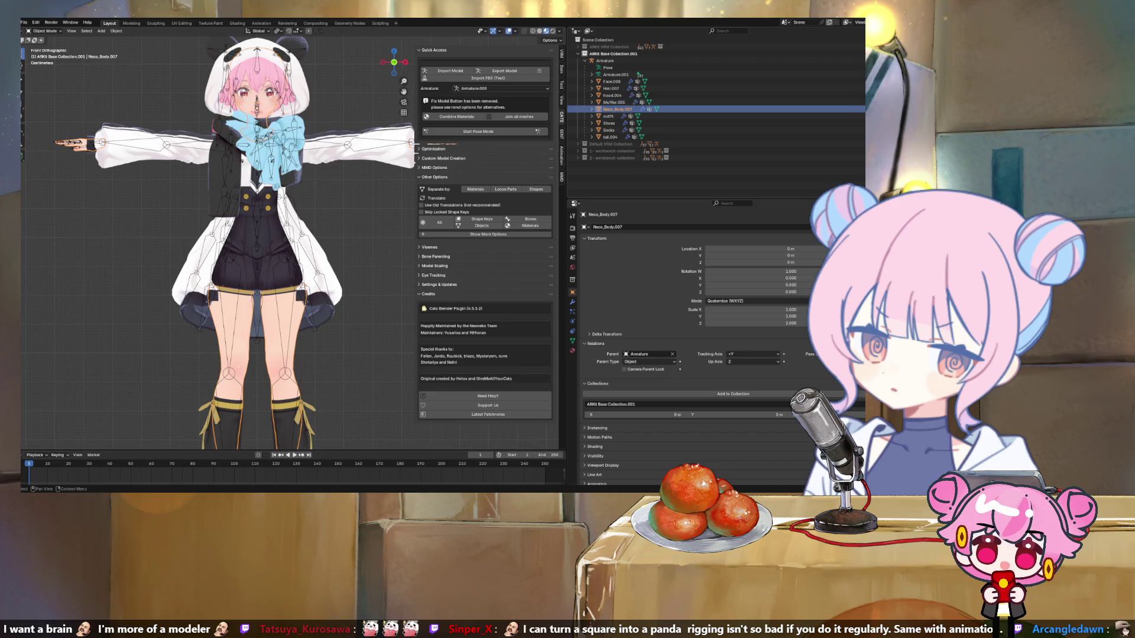
click(608, 116)
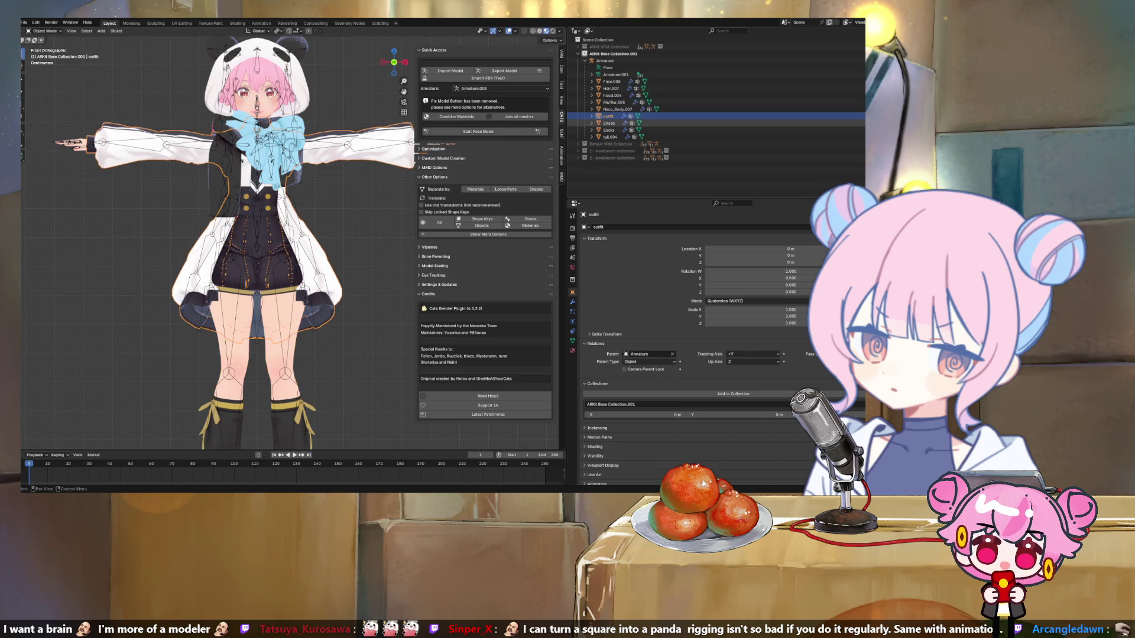
click(609, 123)
click(609, 130)
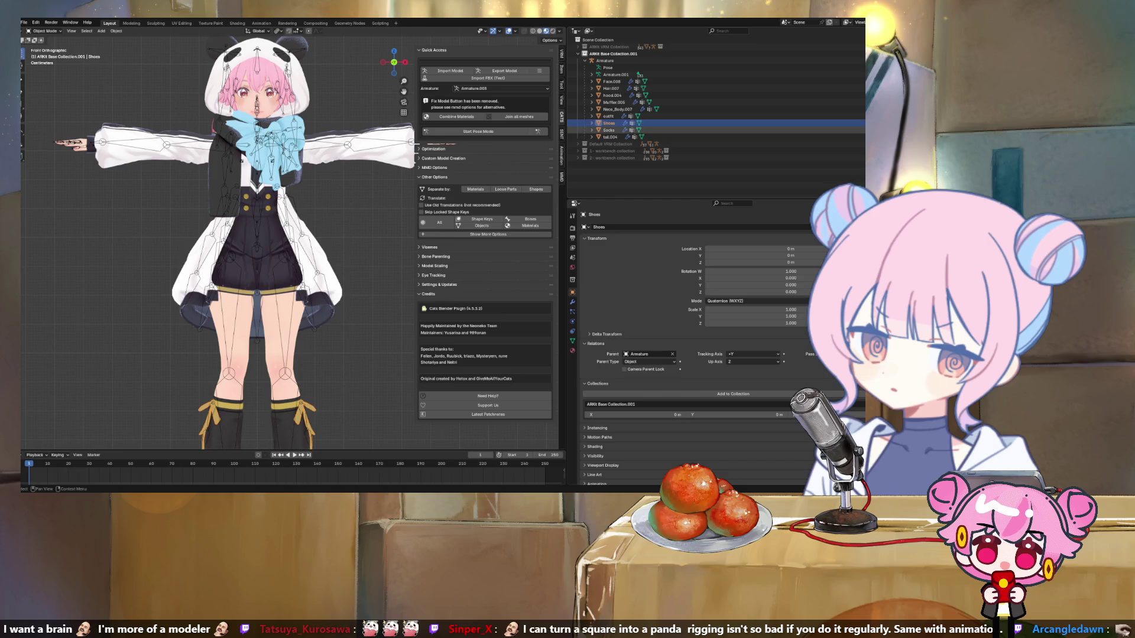
click(609, 137)
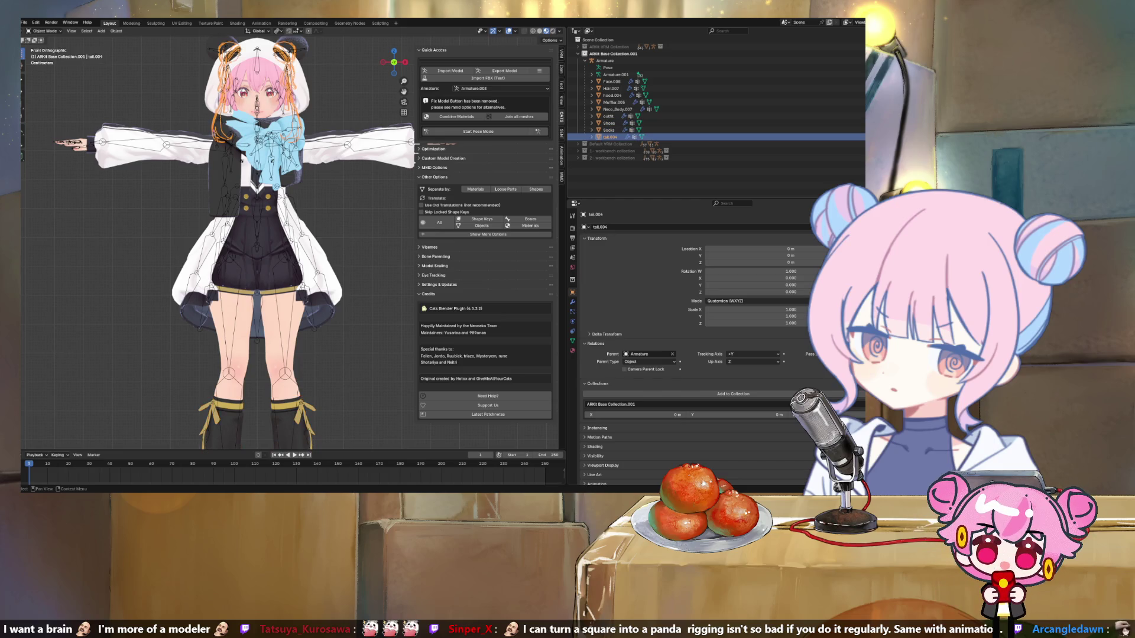
click(615, 74)
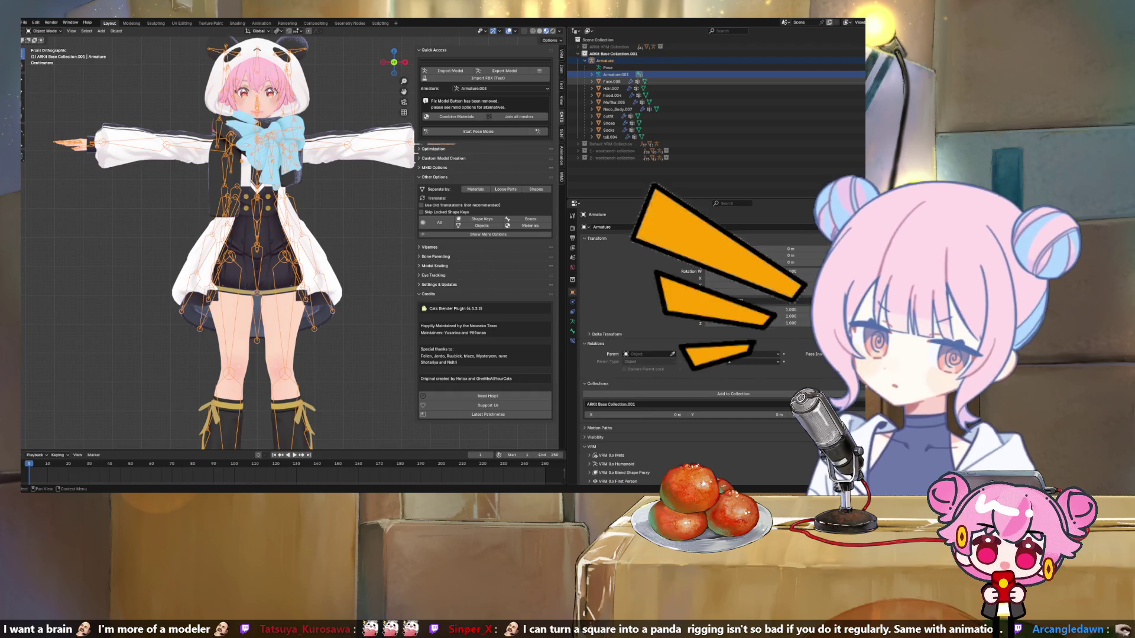
click(611, 81)
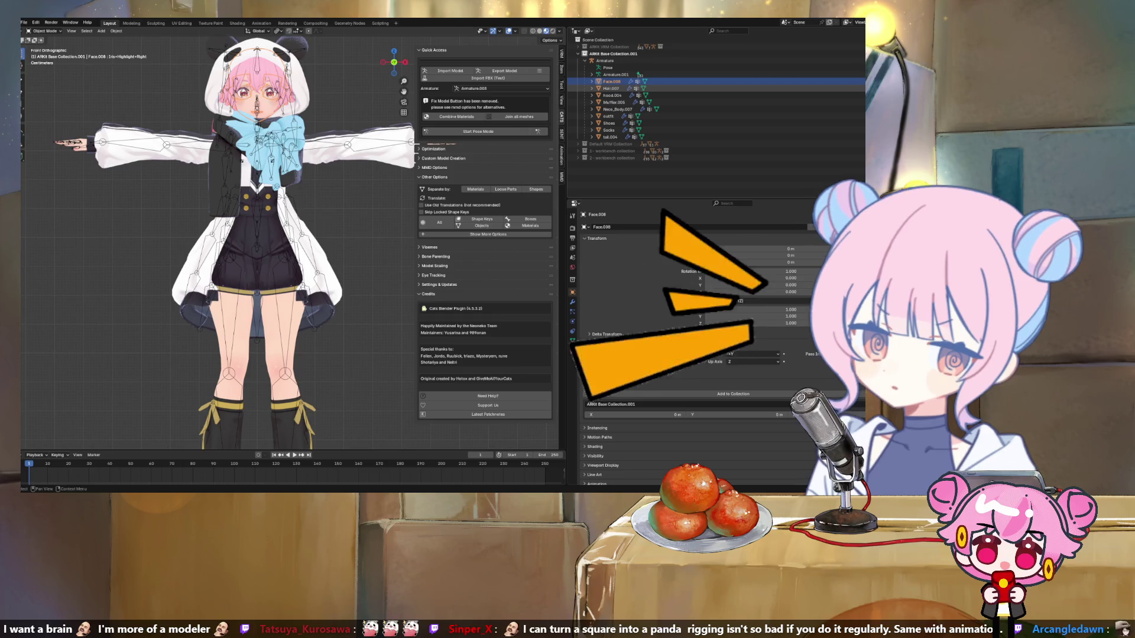
key(Down)
key(Down)
key(Down)
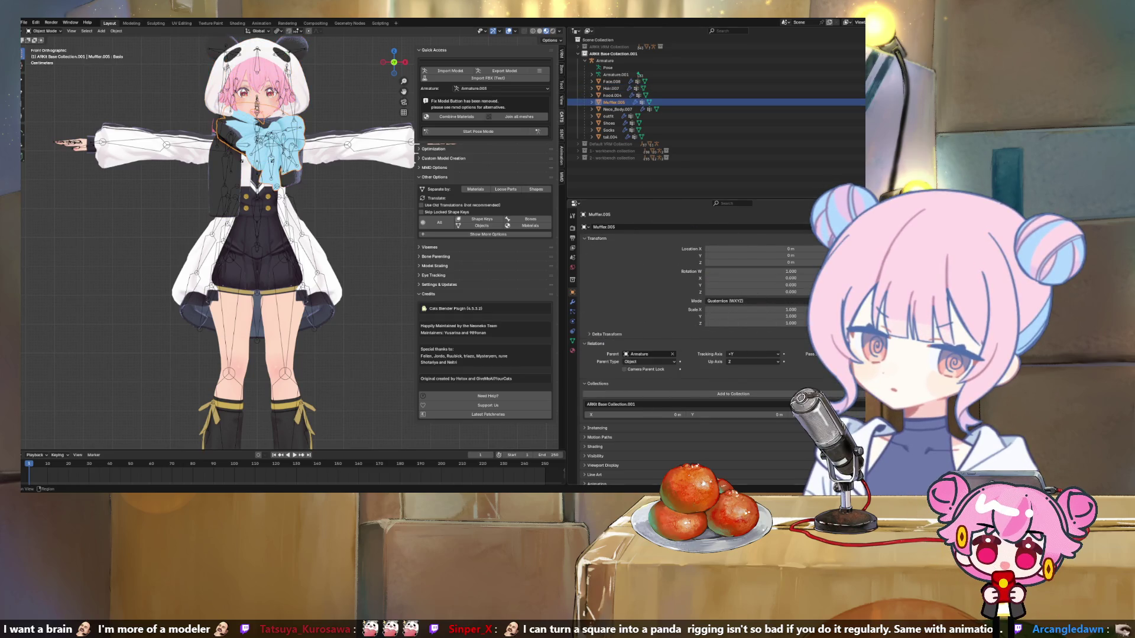
Step: View the modifier stacks of Muffler.005, Face.008, hood.004, Neco_Body.007, Shoes and tail.004
click(572, 301)
key(Up)
key(Up)
key(Up)
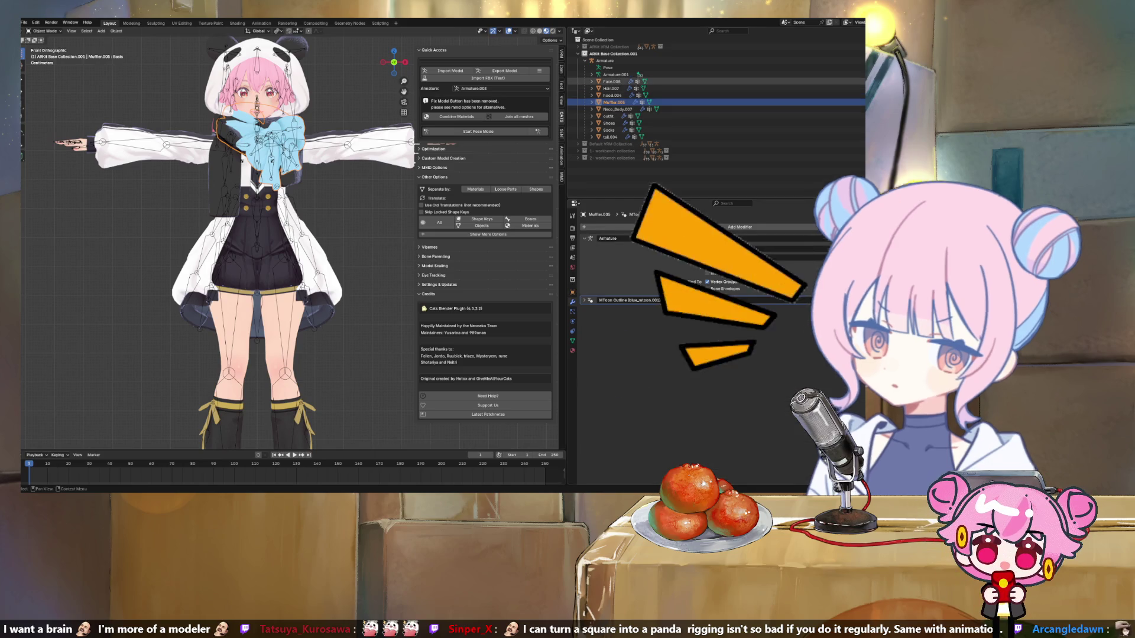
key(Down)
key(Down)
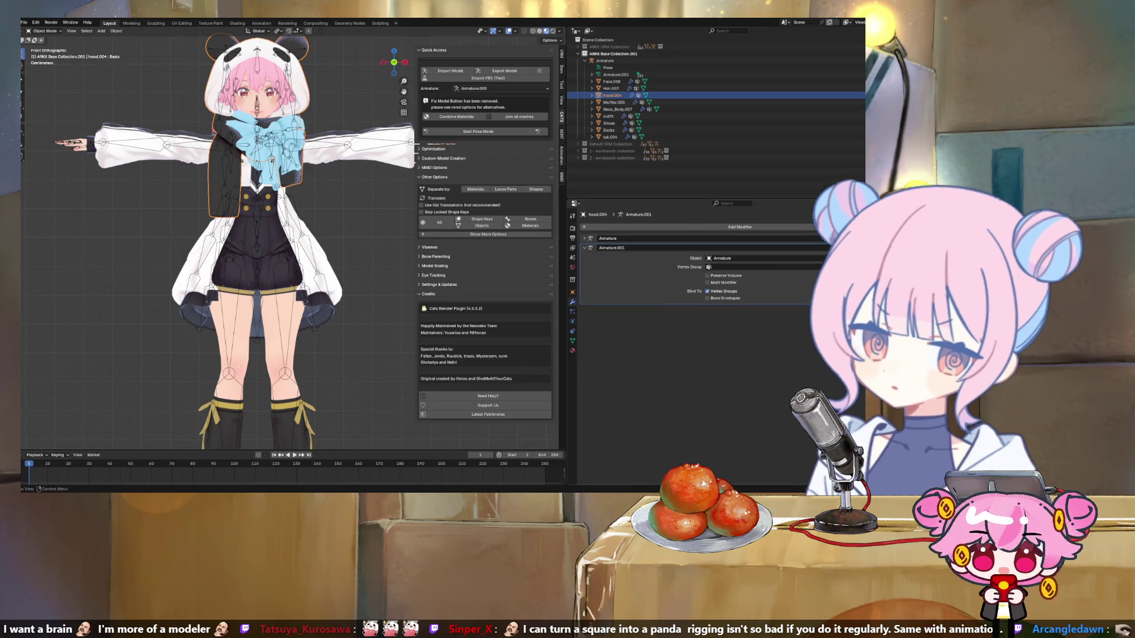
click(613, 103)
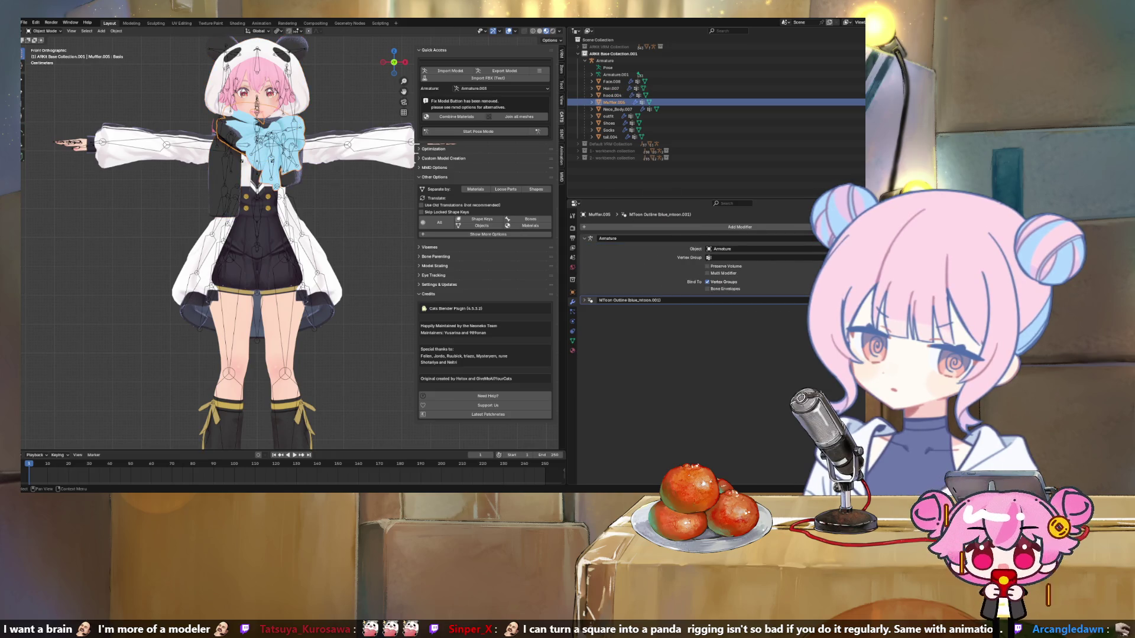
click(617, 110)
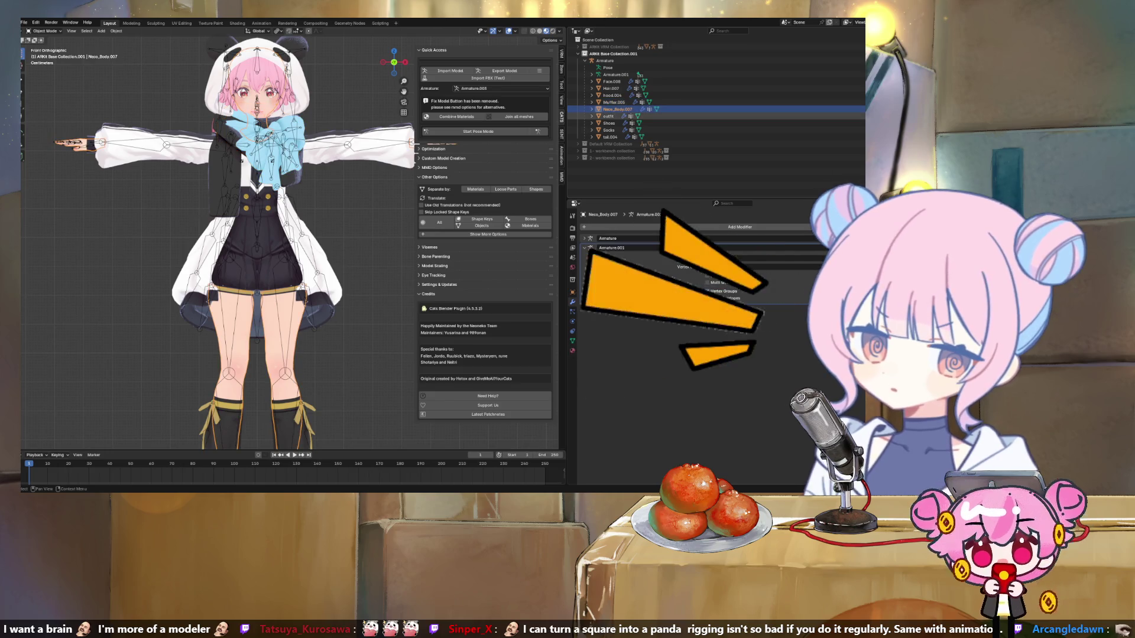
click(608, 123)
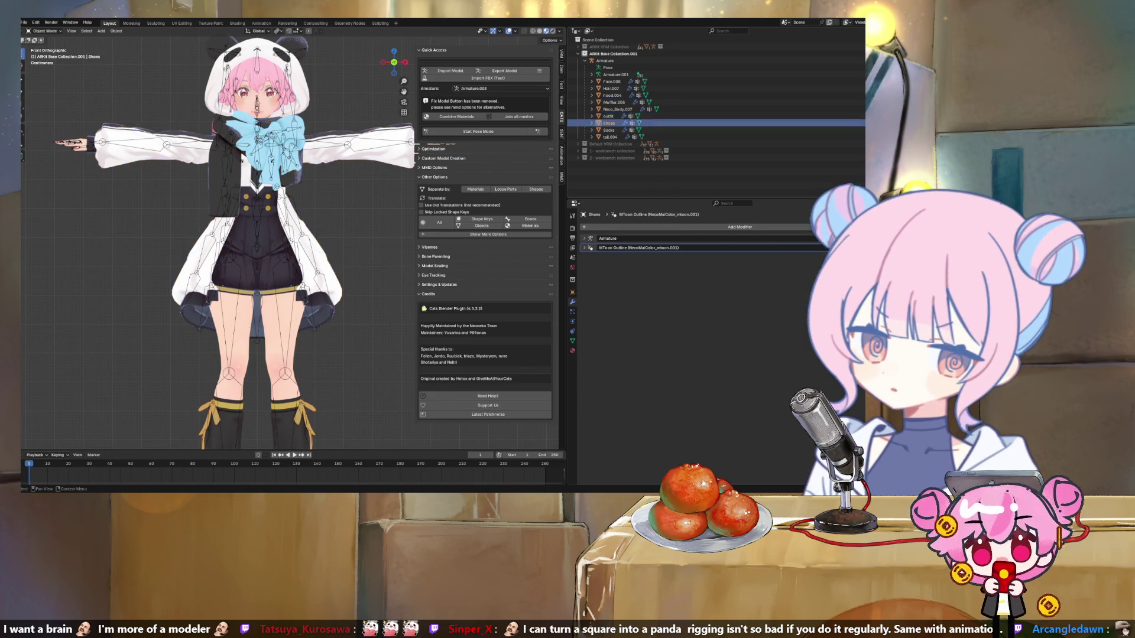
click(609, 129)
click(610, 137)
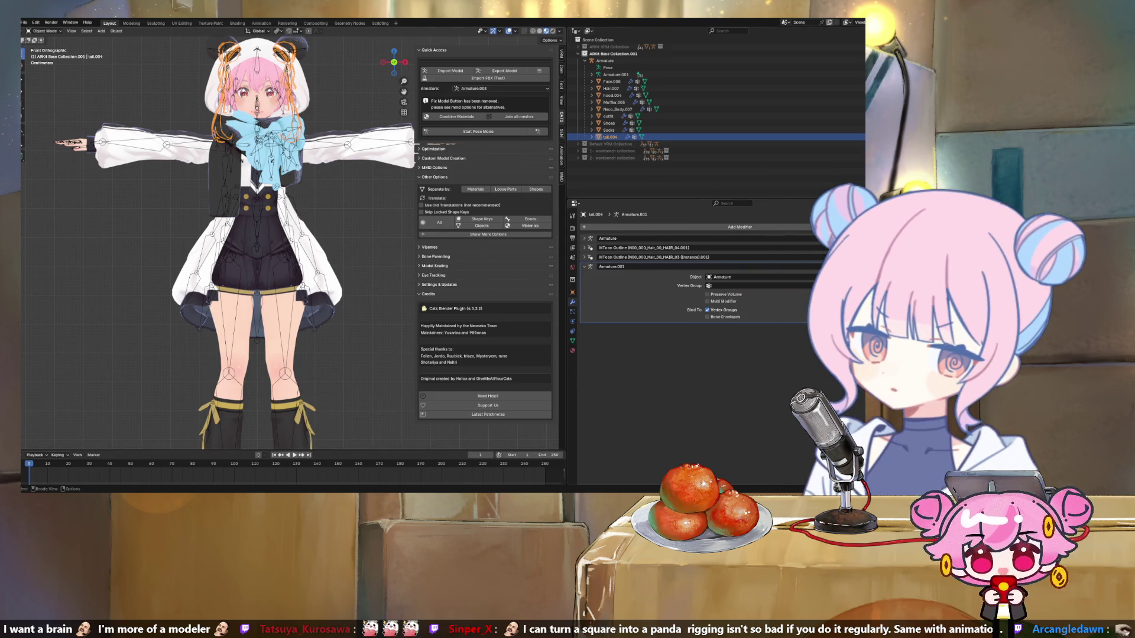
Step: Review tail.004's modifier stack, then compare Shoes, Neco_Body.007, Muffler.005 and Hair.007
scroll(293, 268, up, 2)
scroll(293, 267, down, 5)
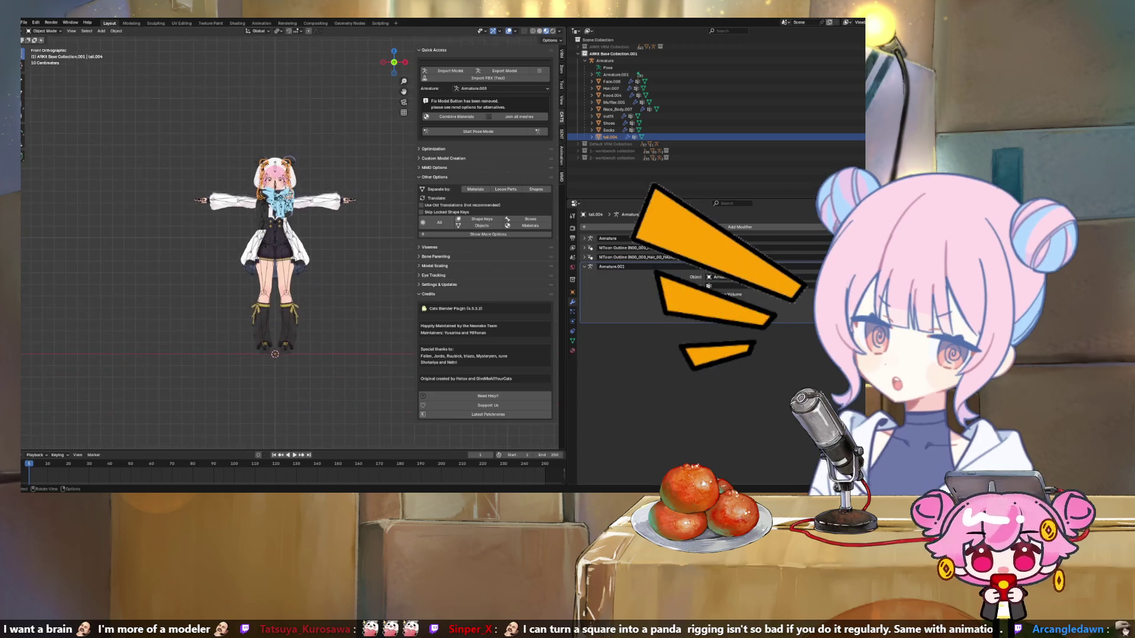
scroll(287, 237, up, 3)
scroll(287, 236, down, 2)
scroll(287, 237, up, 2)
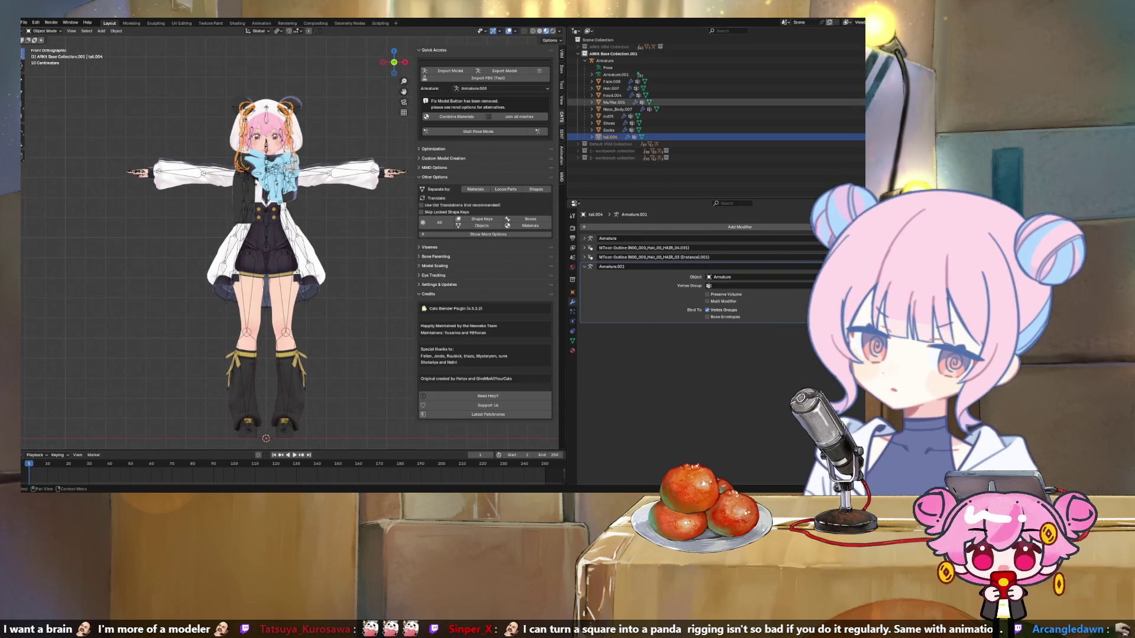
click(609, 123)
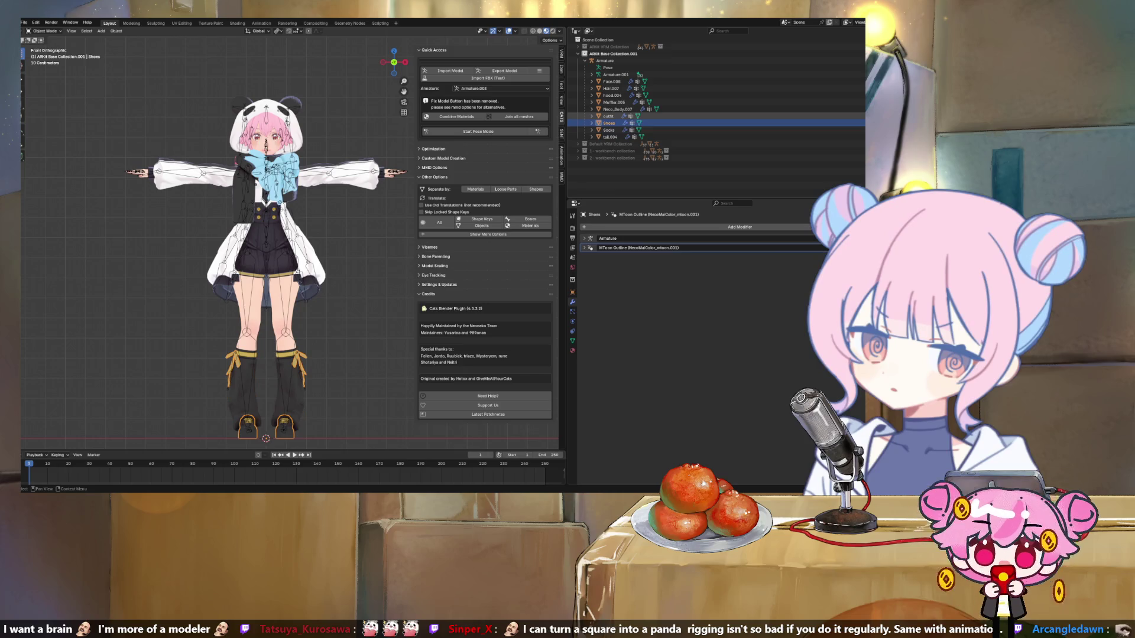
key(Up)
key(Up)
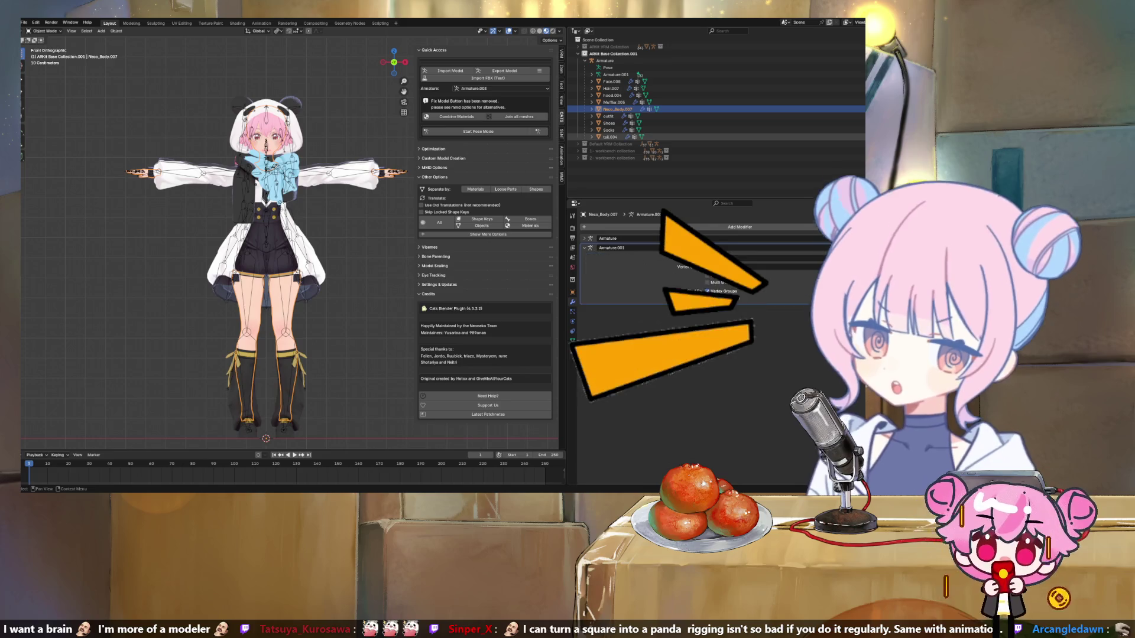
click(609, 137)
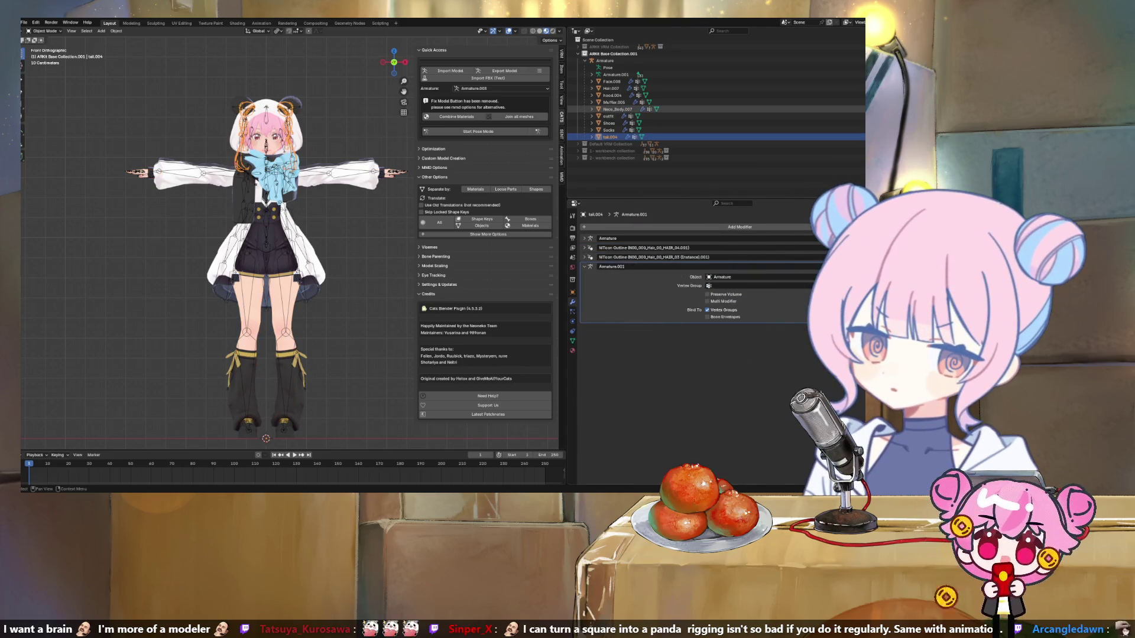
click(618, 109)
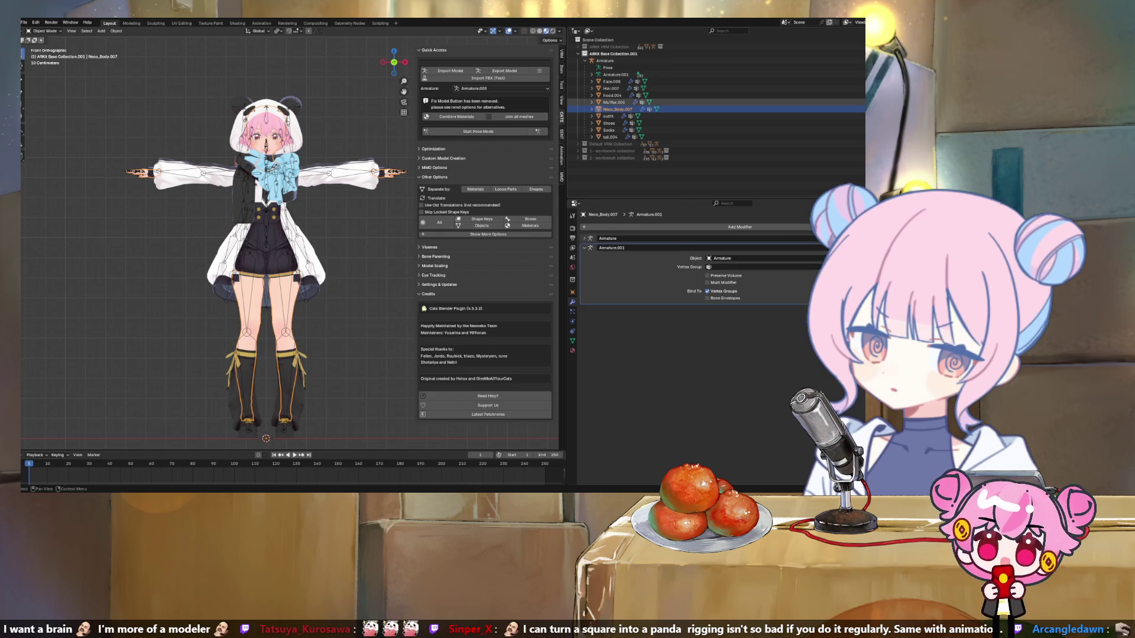
click(613, 103)
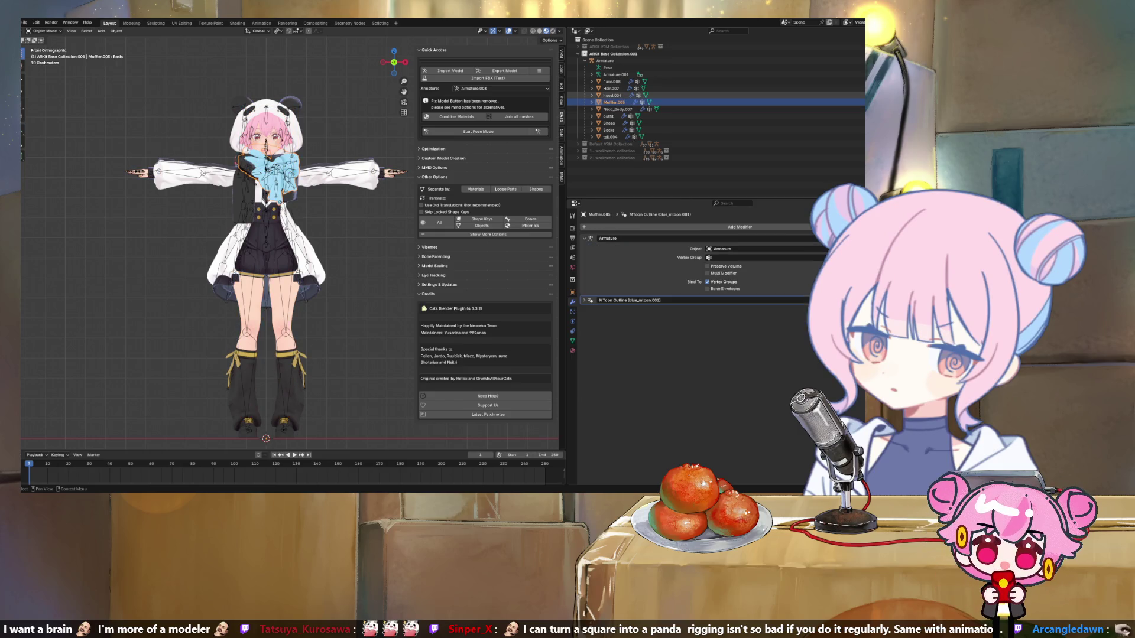
key(Up)
key(Up)
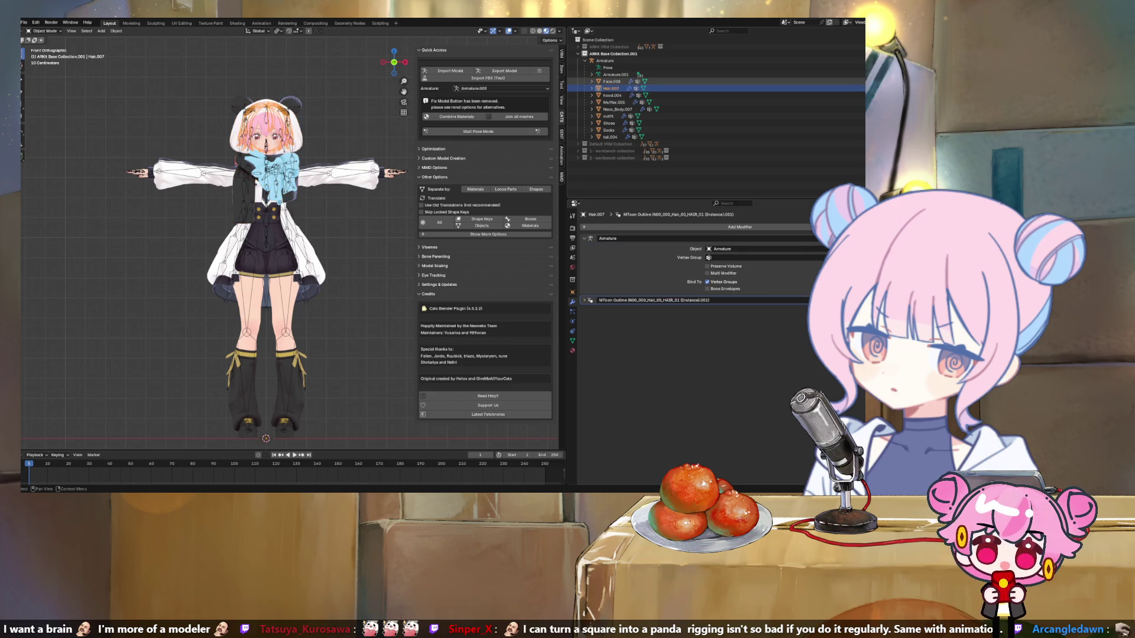
Step: Expand the MToon Outline modifier and compare Face.008, hood.004 and Muffler.005 modifiers
click(584, 300)
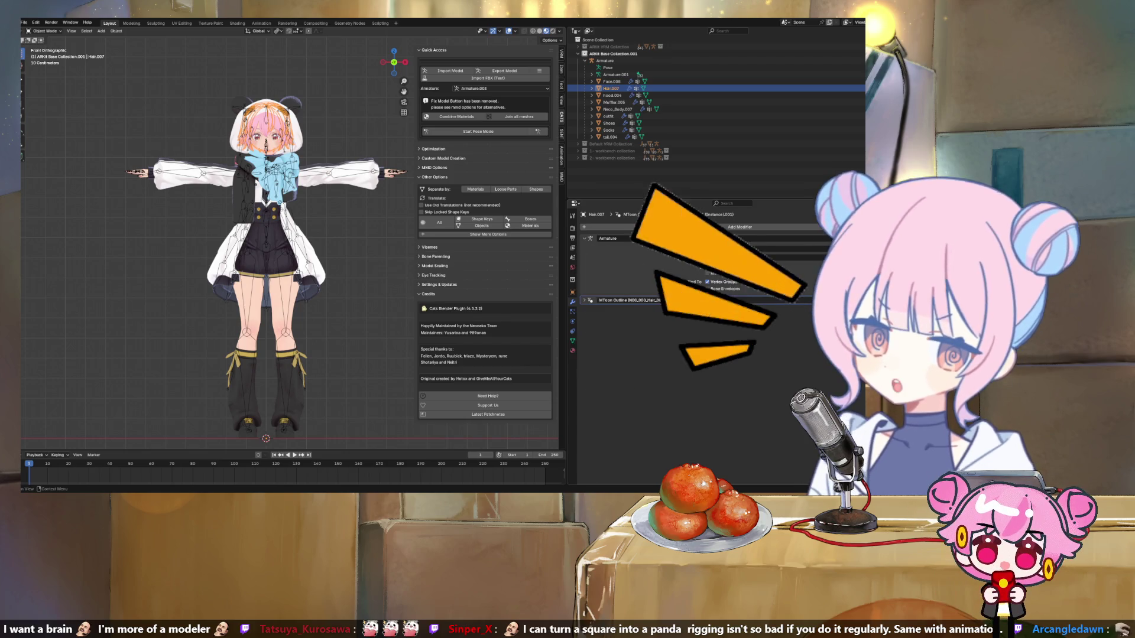
click(611, 81)
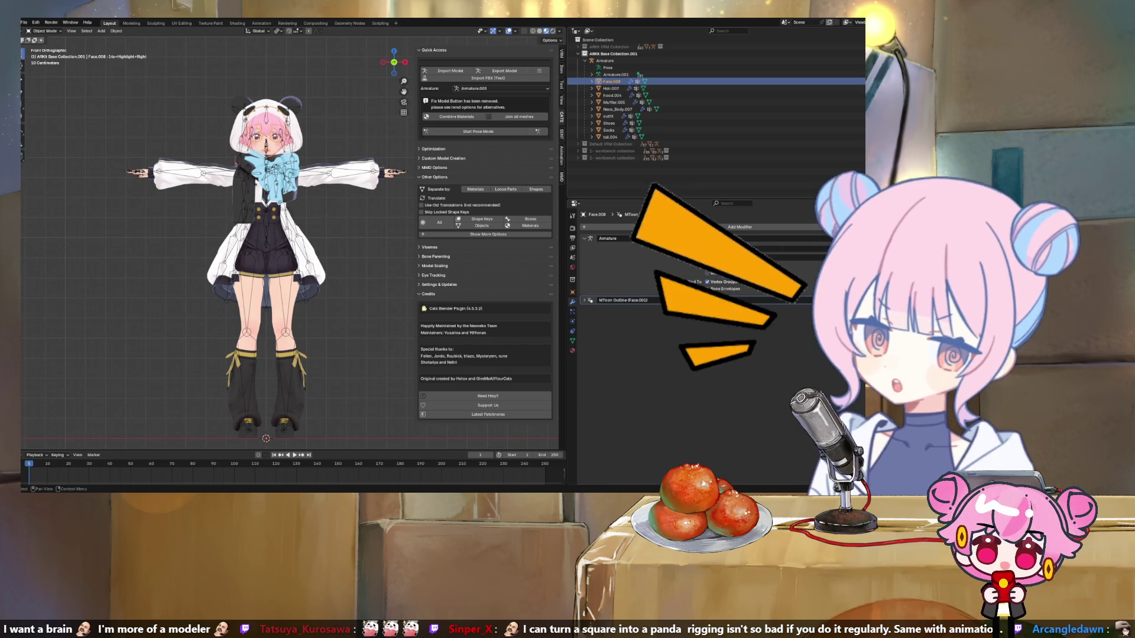
click(612, 96)
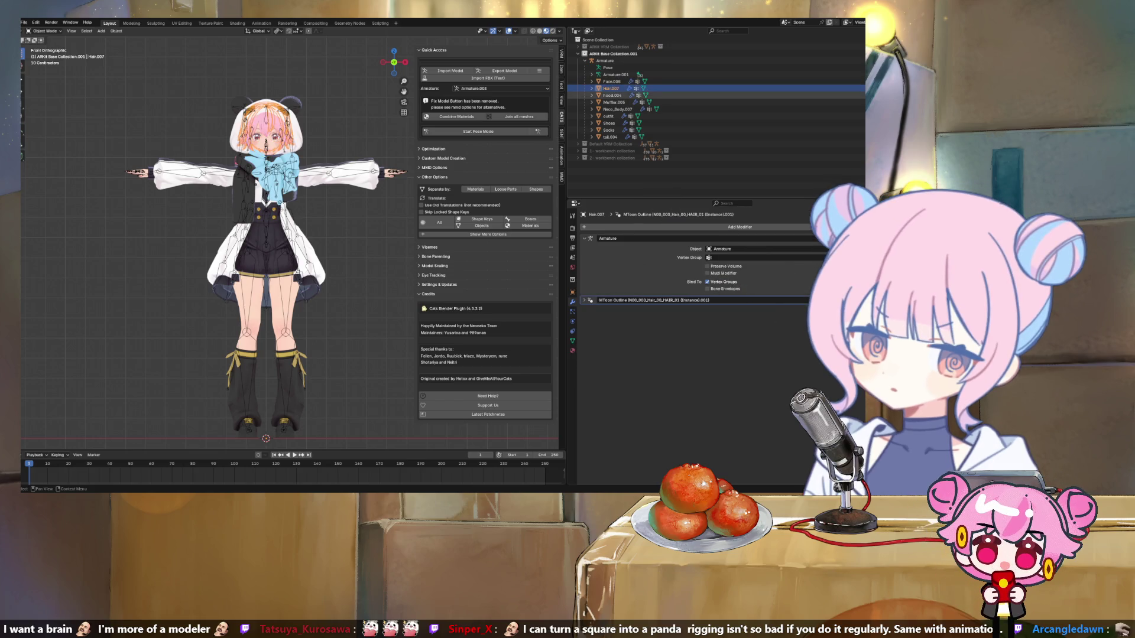
click(614, 102)
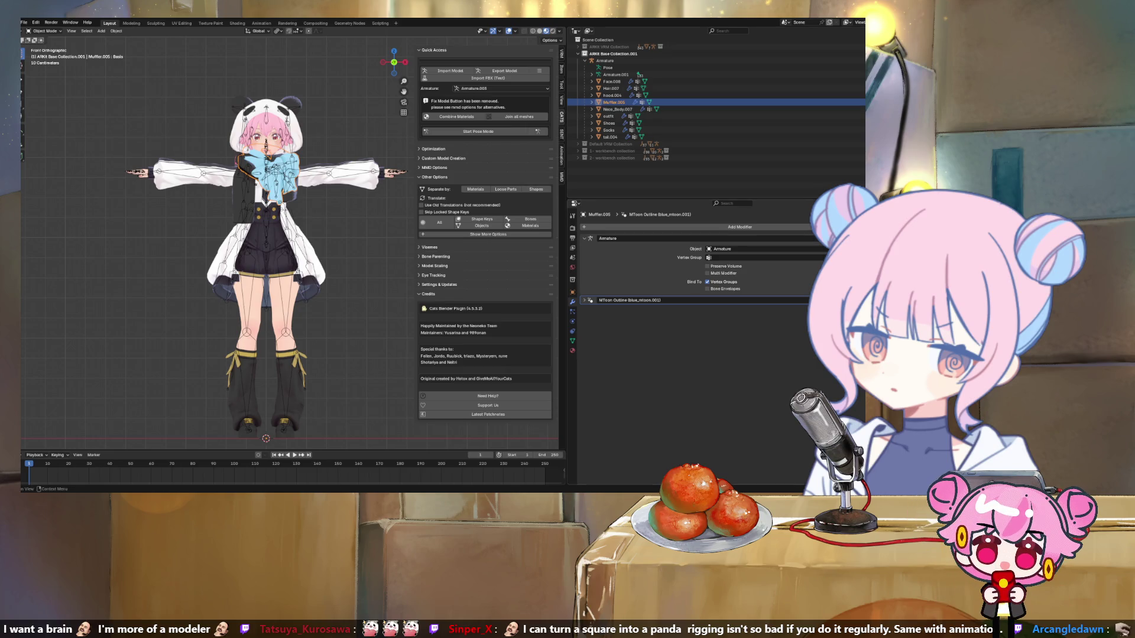
click(583, 300)
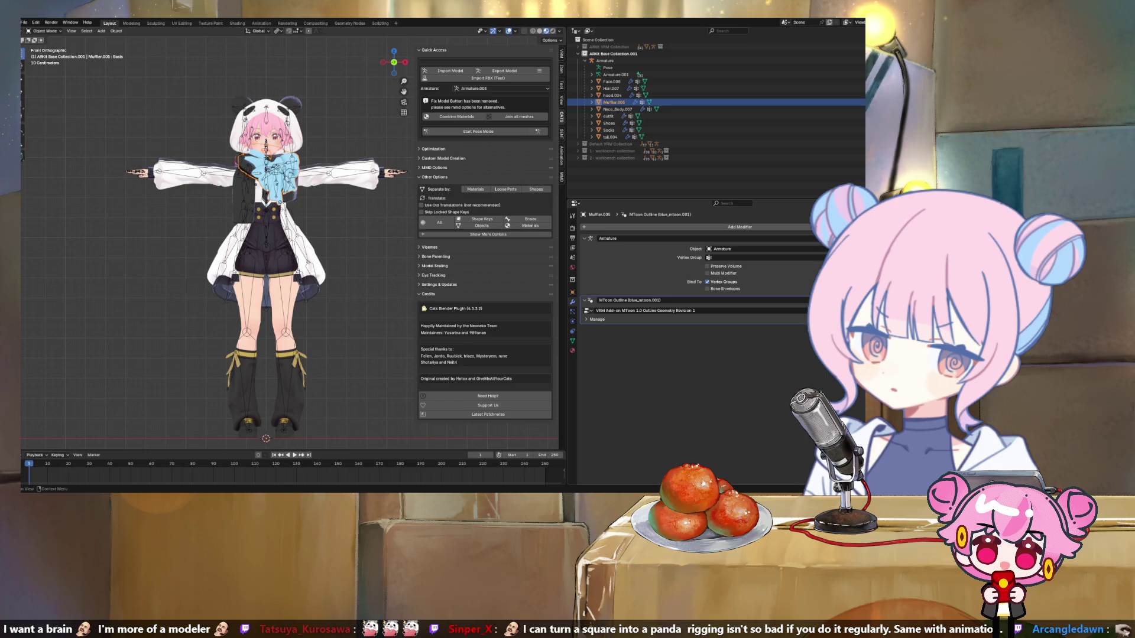
click(583, 300)
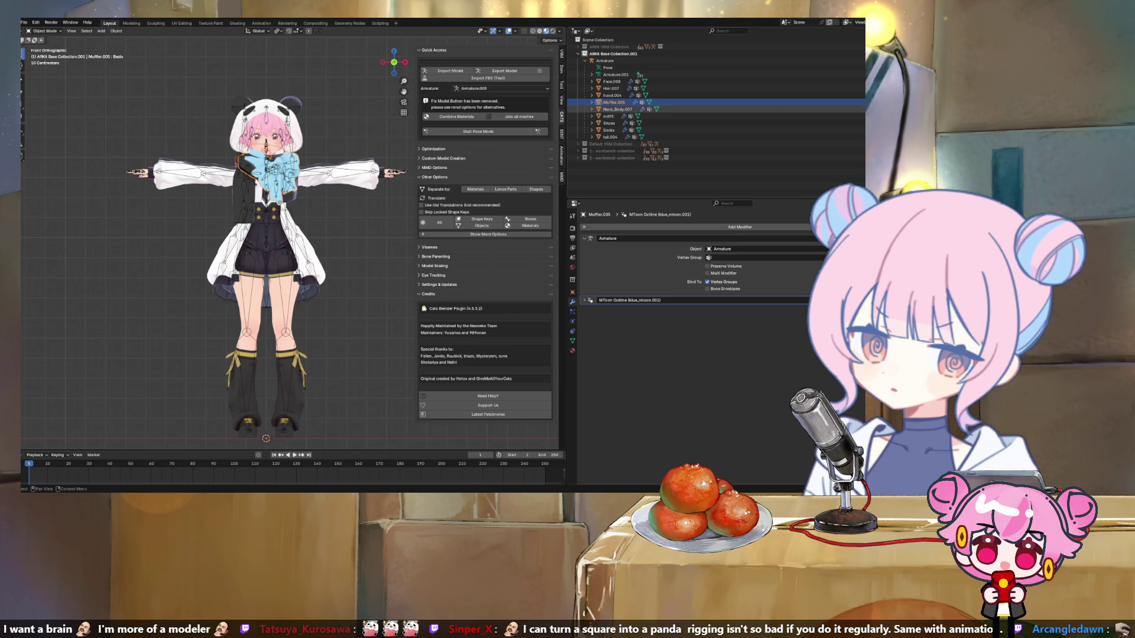
Step: Check Neco_Body.007, outfit and Shoes modifiers, then delete tail.004's MToon Outline modifier
click(618, 110)
click(608, 116)
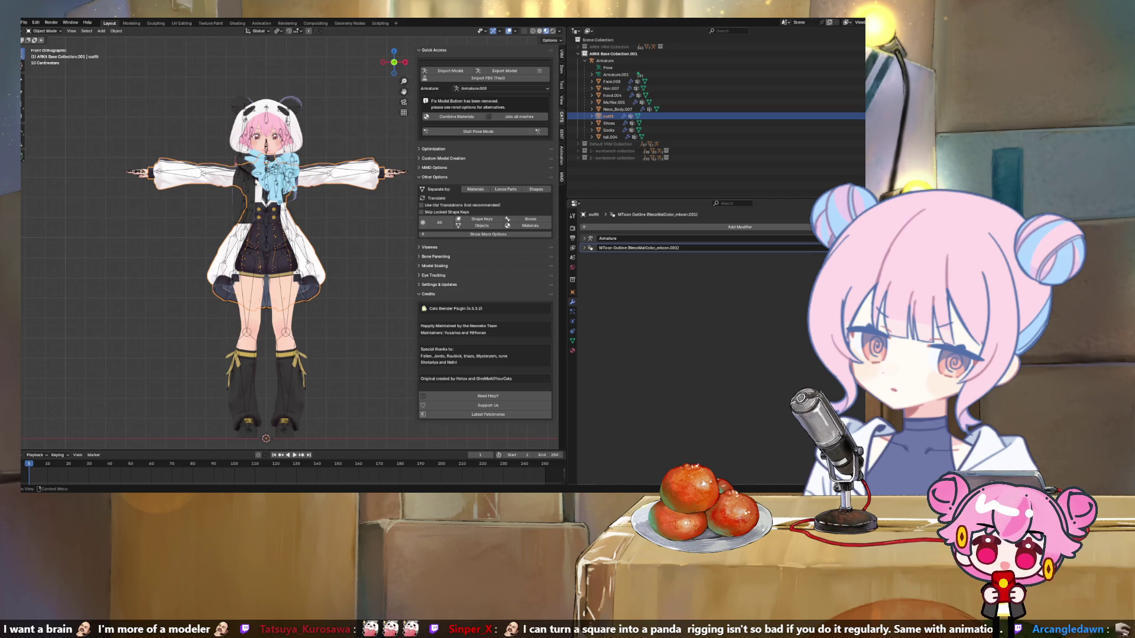
click(609, 123)
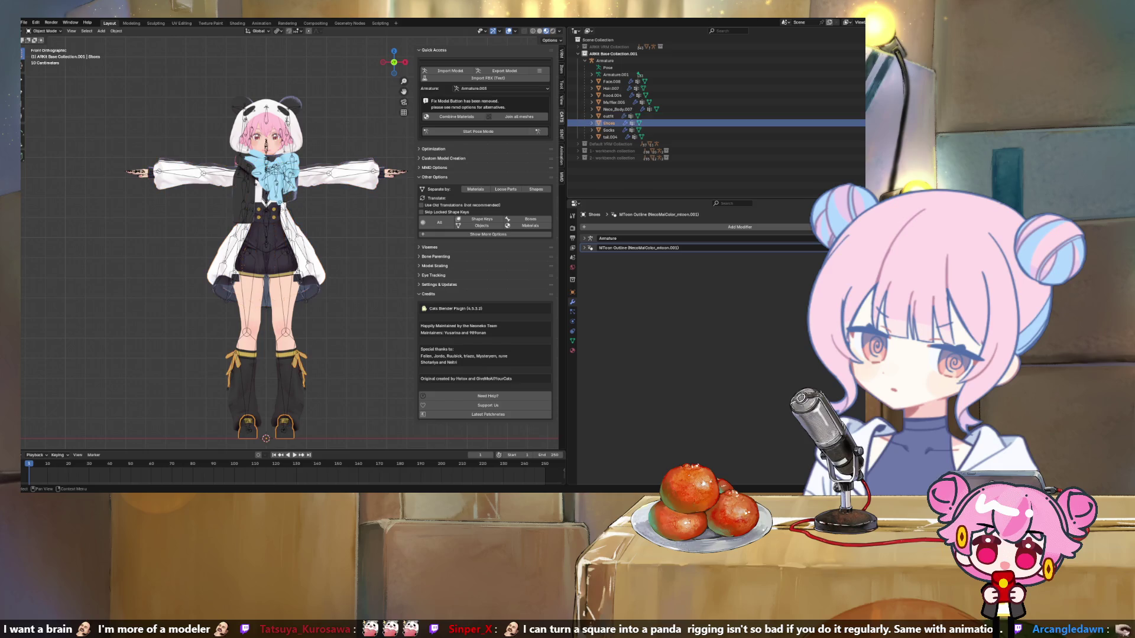
click(610, 137)
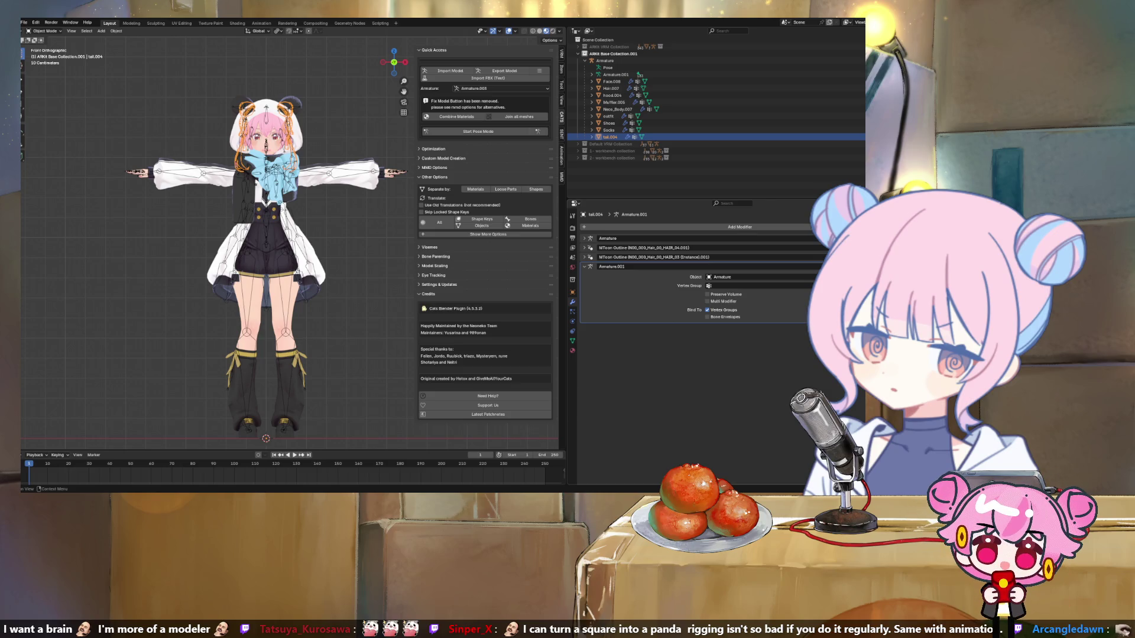
key(ctrl+x)
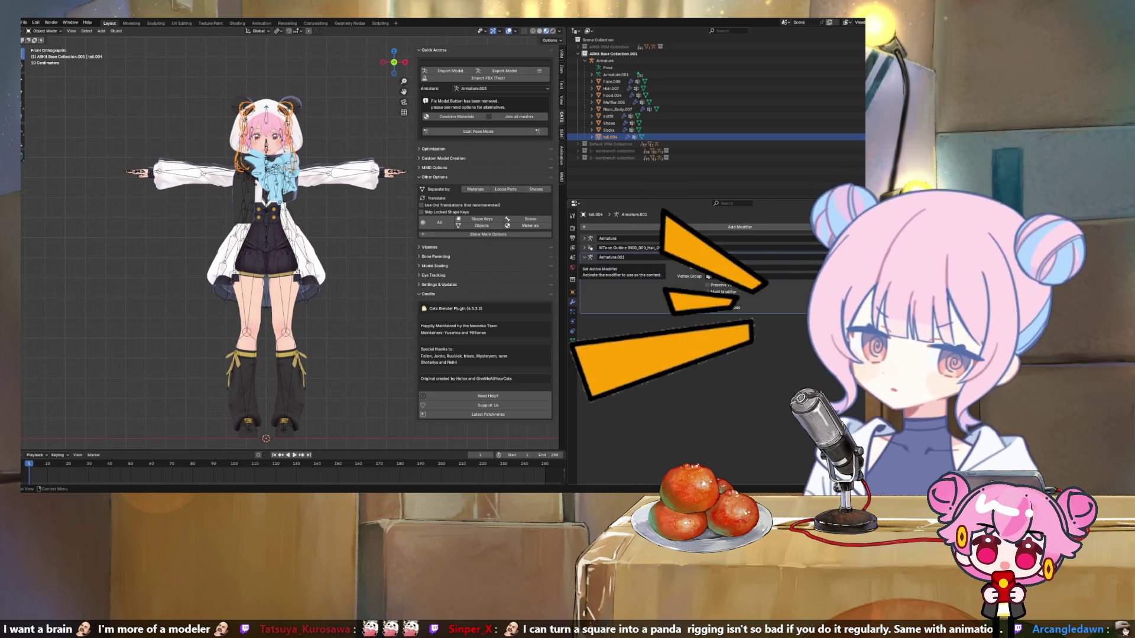
Step: Restore tail.004's deleted MToon Outline modifier via Edit > Undo History
click(35, 22)
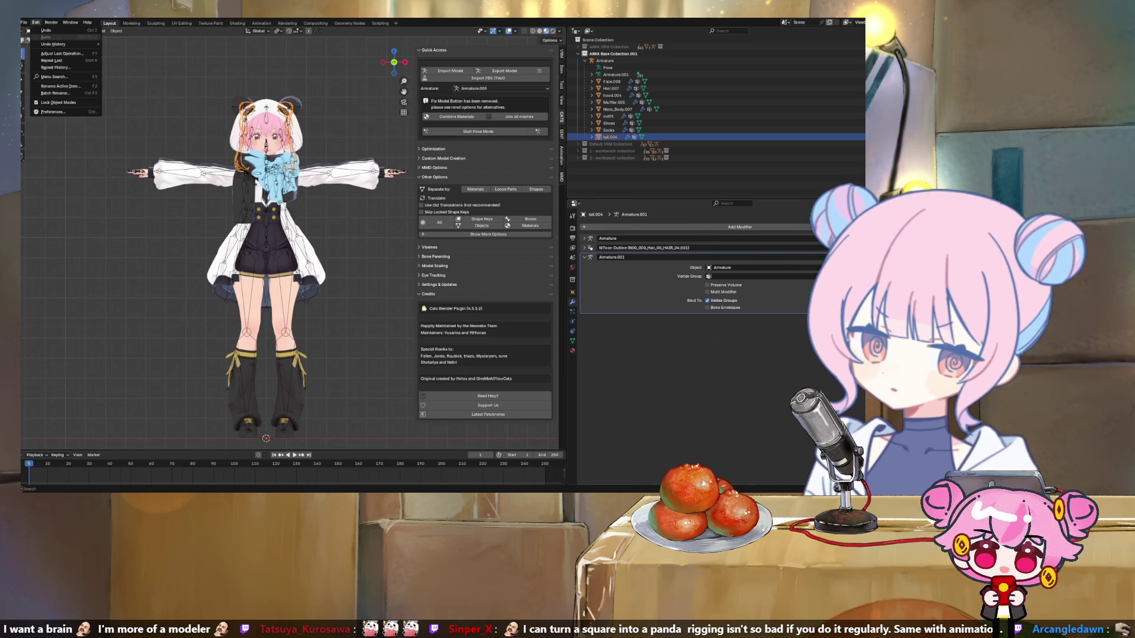
mouse_move(65, 44)
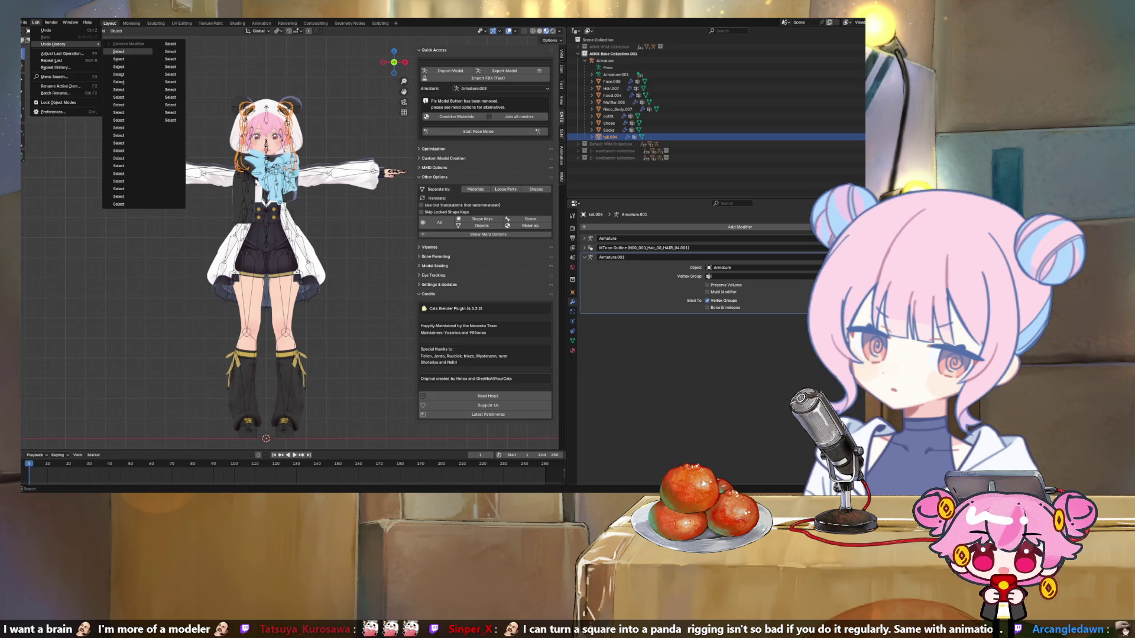
click(124, 52)
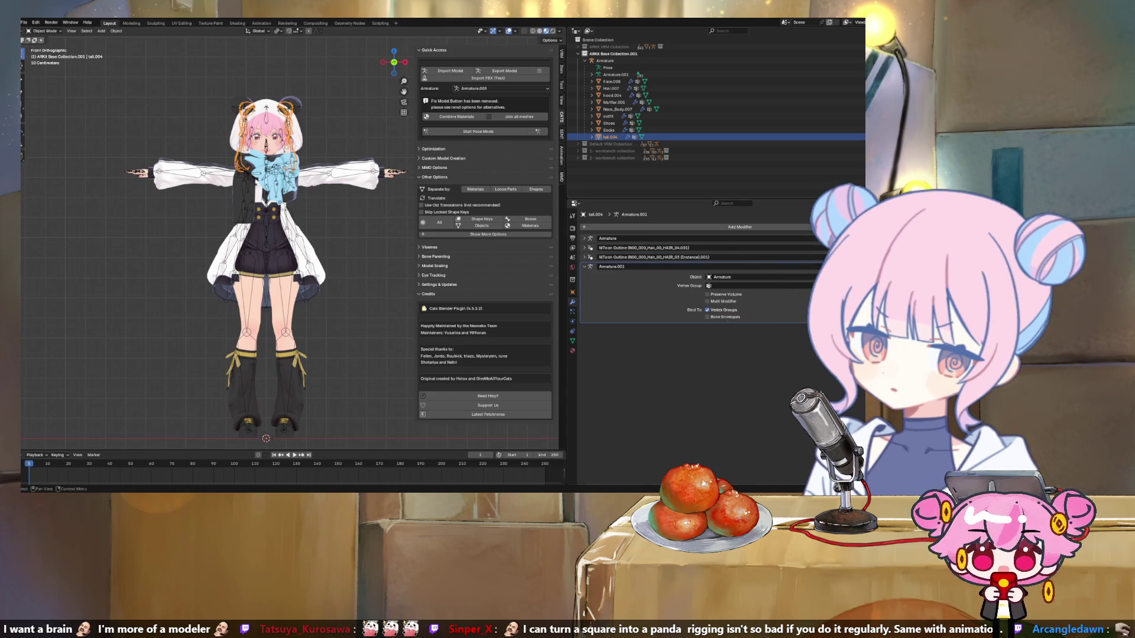
Step: Delete the MToon Outline modifier from the Socks and outfit meshes
click(609, 130)
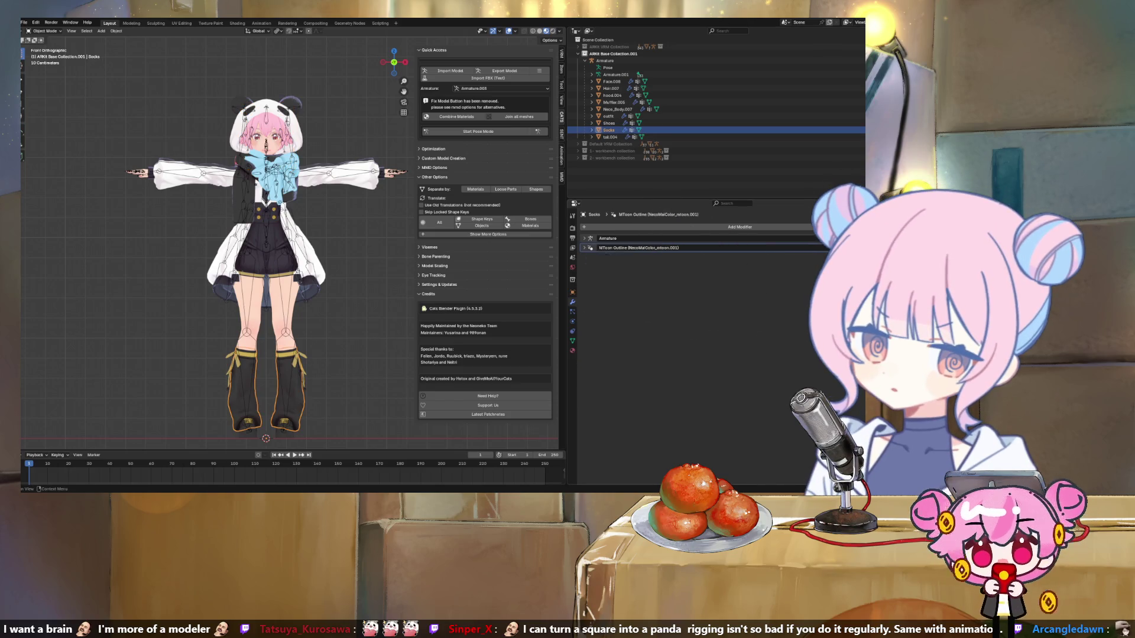
key(ctrl+x)
click(609, 123)
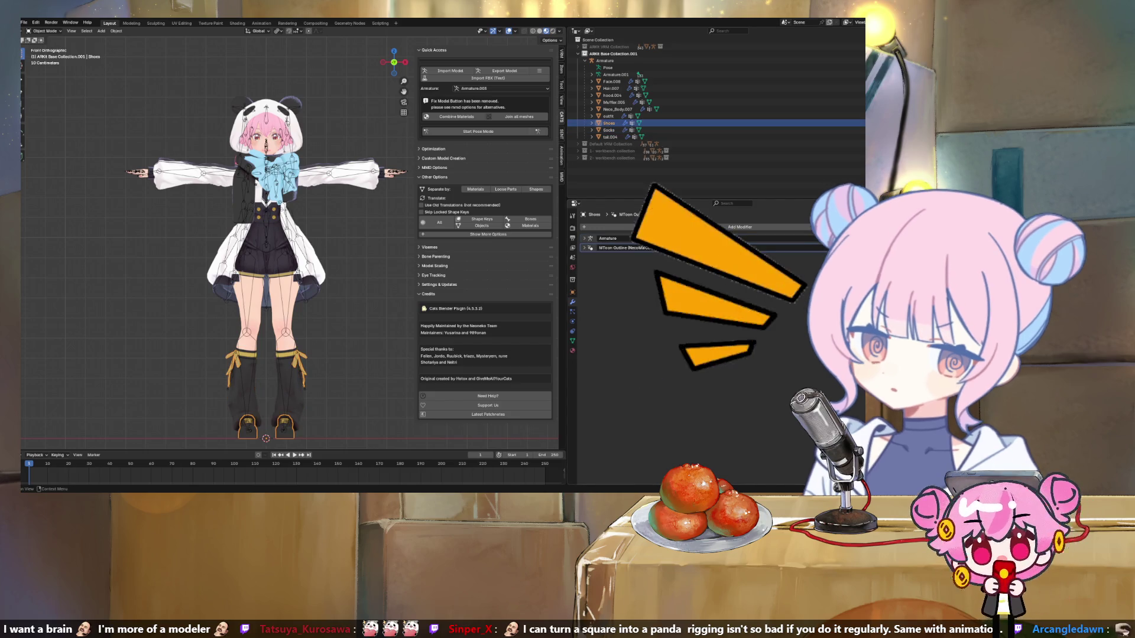
click(608, 116)
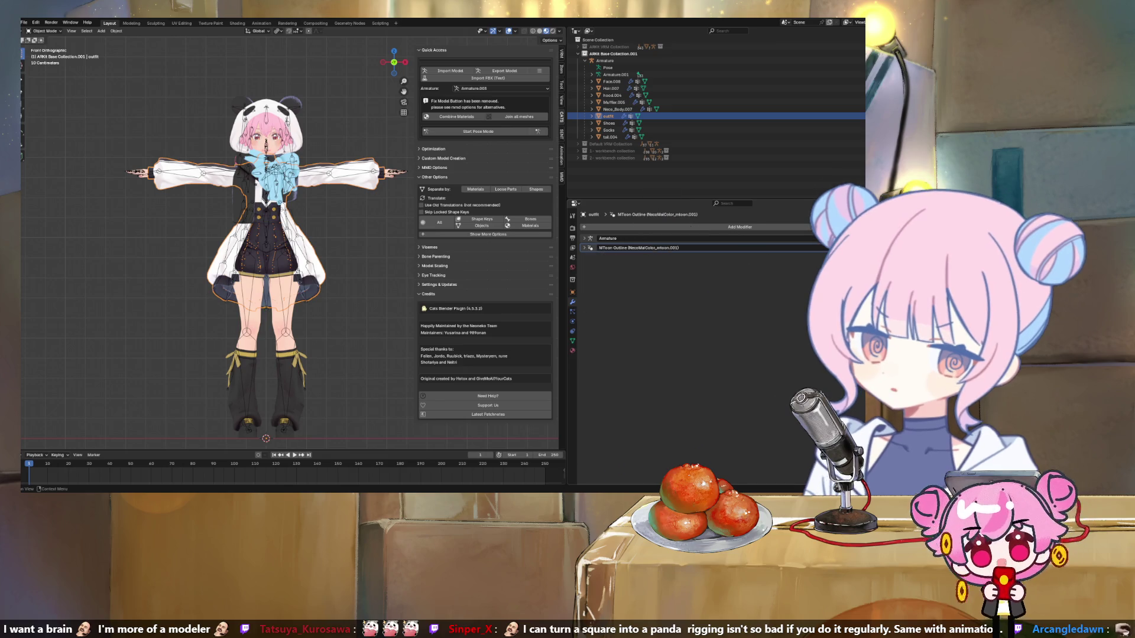
key(ctrl+x)
Step: Review modifiers on Neco_Body.007, Muffler.005, hood.004, Hair.007 and Face.008, then select the main armature
click(617, 109)
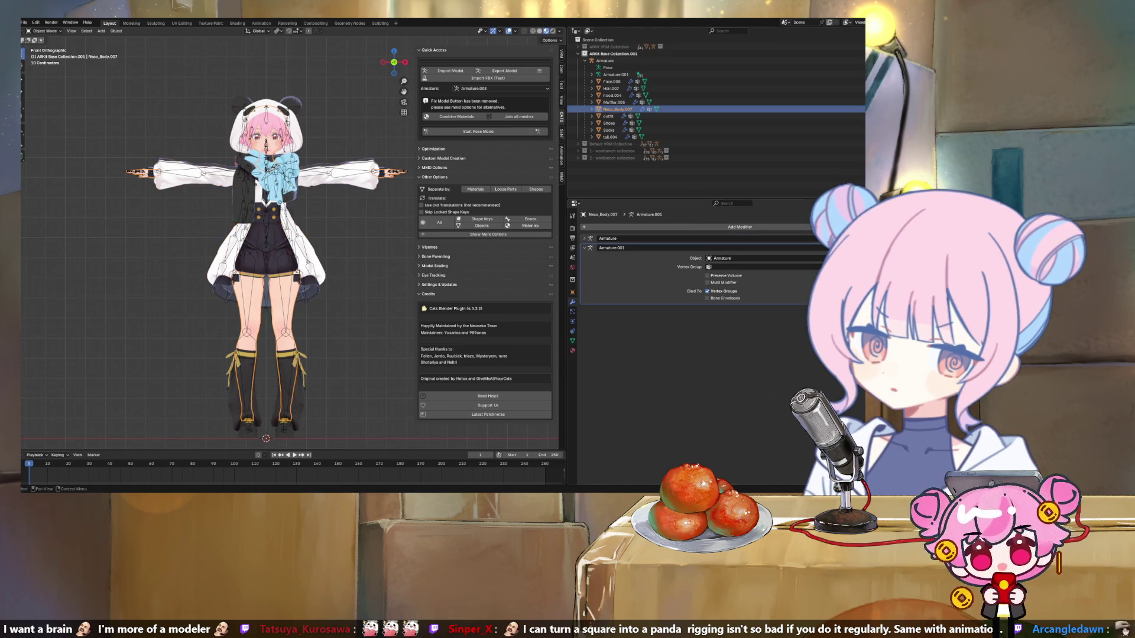
click(613, 102)
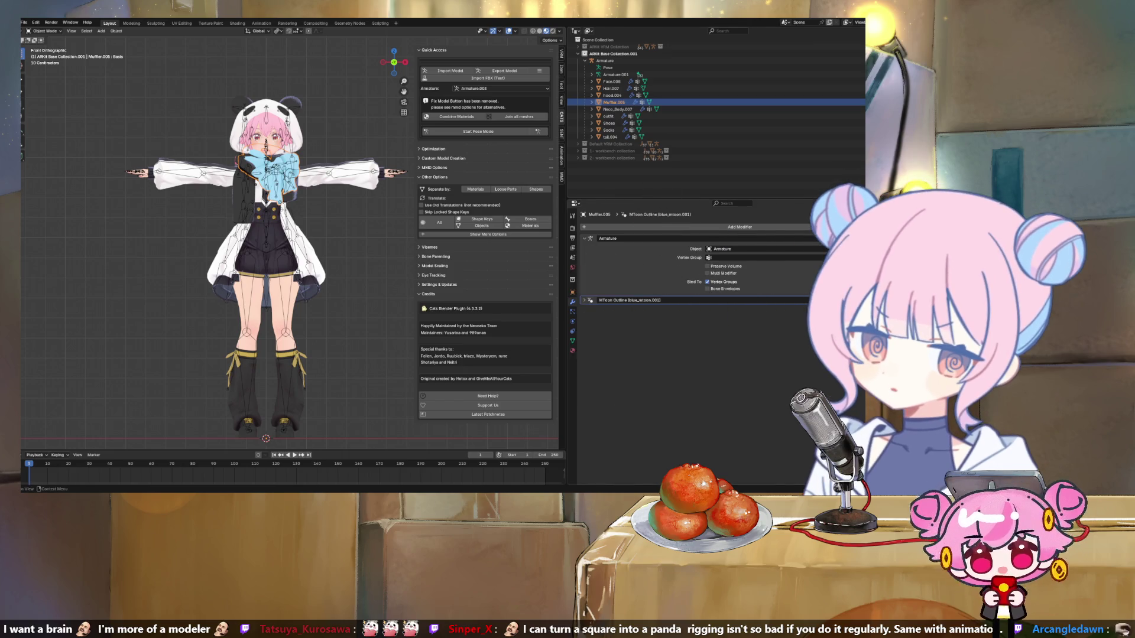
click(612, 95)
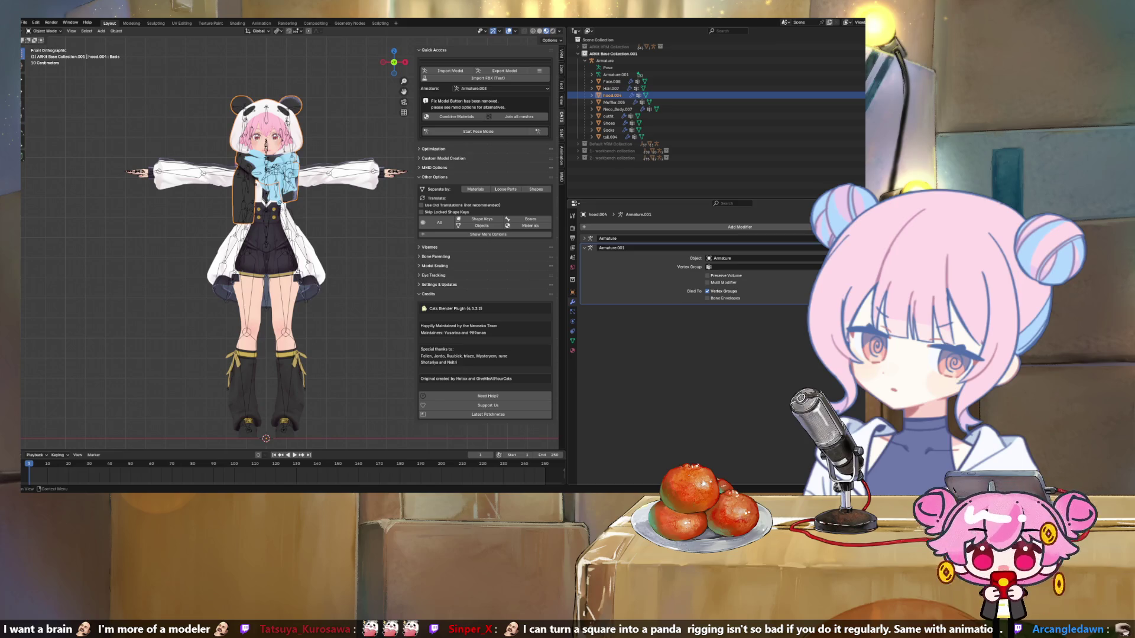
click(584, 238)
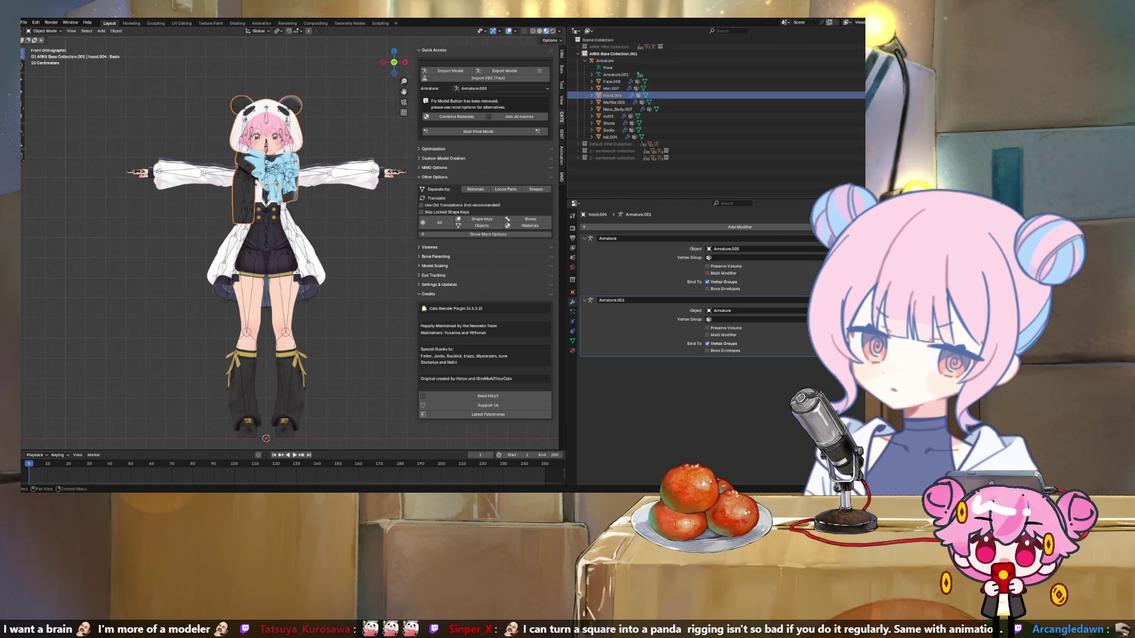
click(592, 88)
click(591, 88)
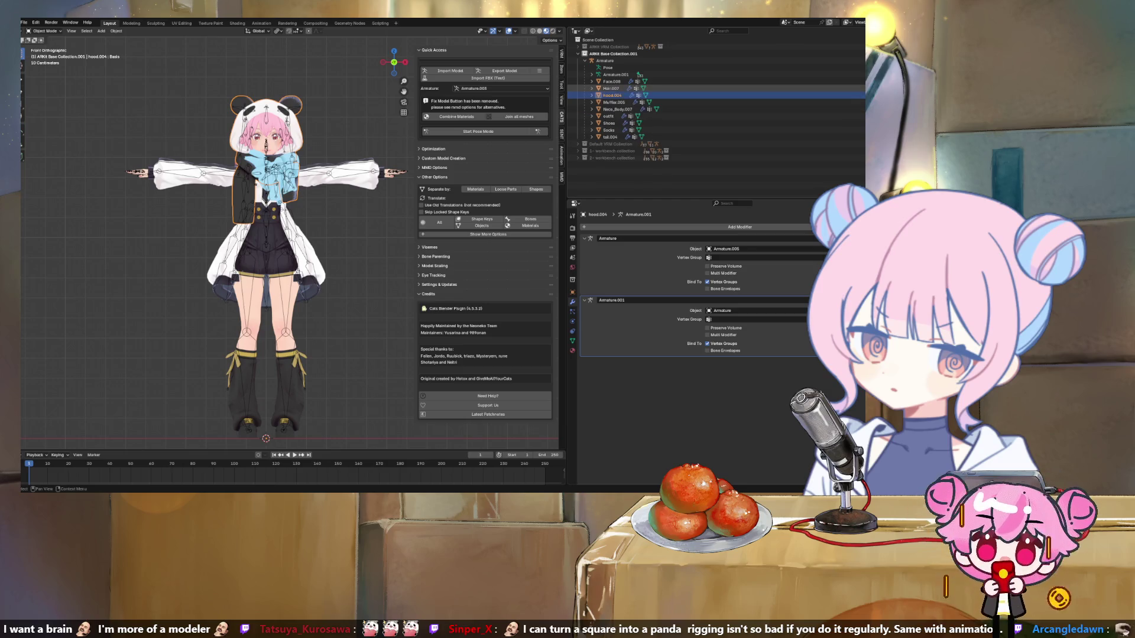
click(610, 88)
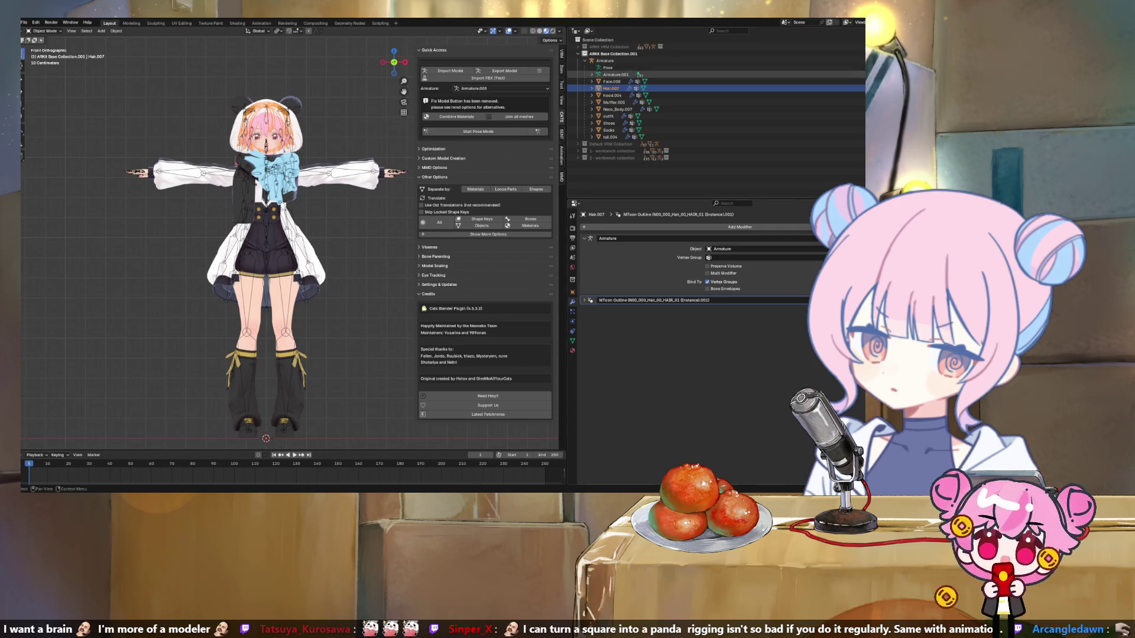
click(612, 81)
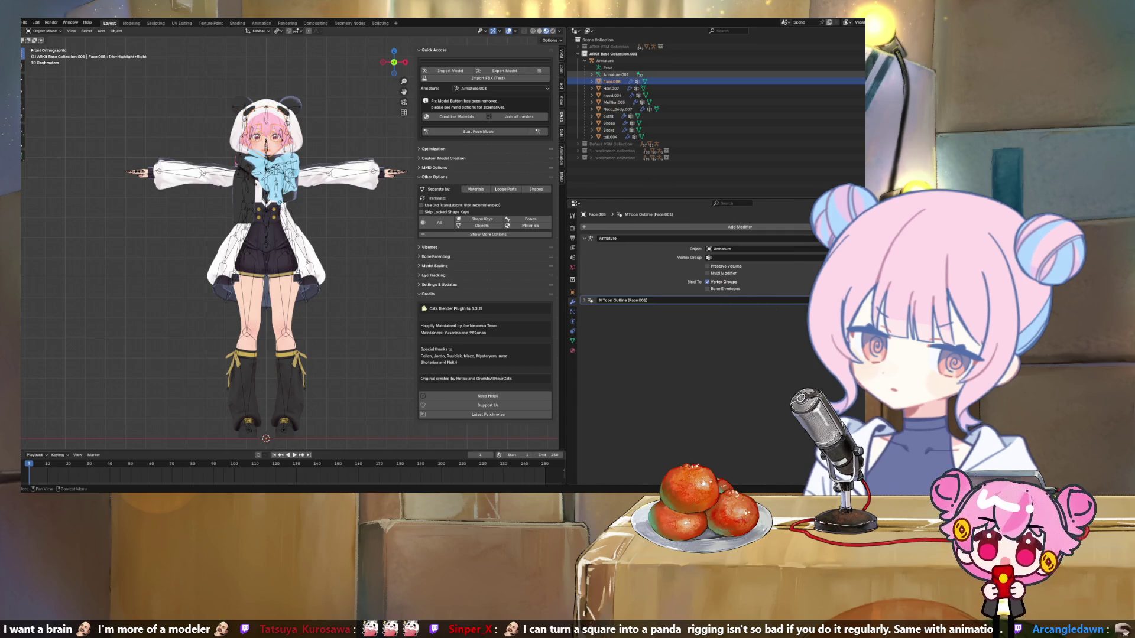
click(616, 75)
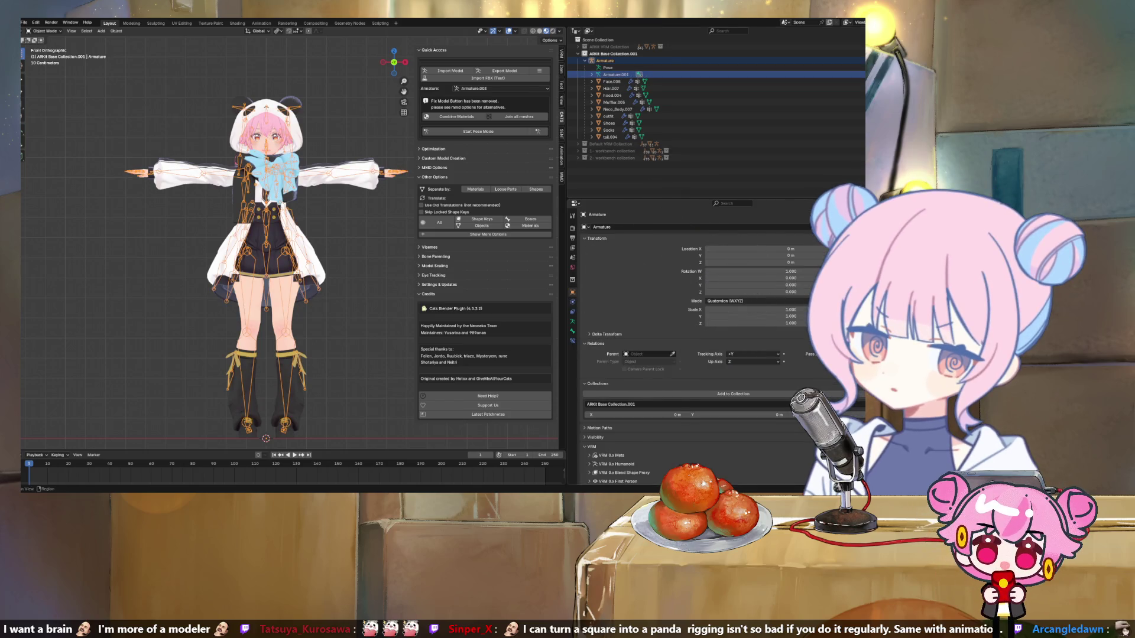
Step: Check the armature's constraints, then Face.008's and Hair.007's MToon Outline modifiers
click(572, 311)
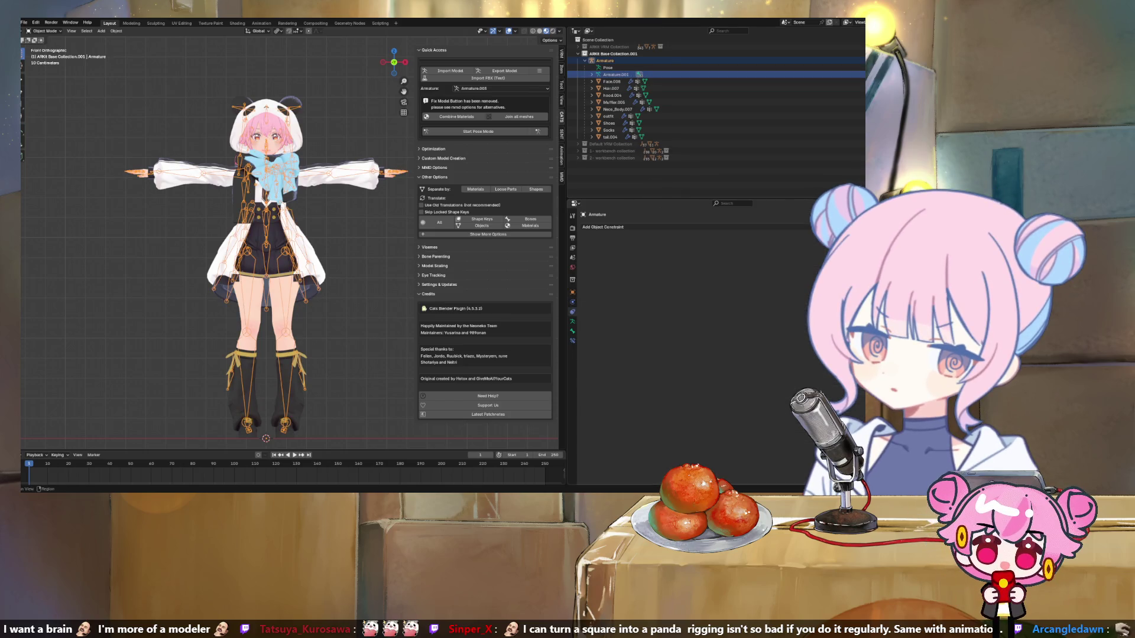
click(603, 227)
click(572, 340)
click(612, 81)
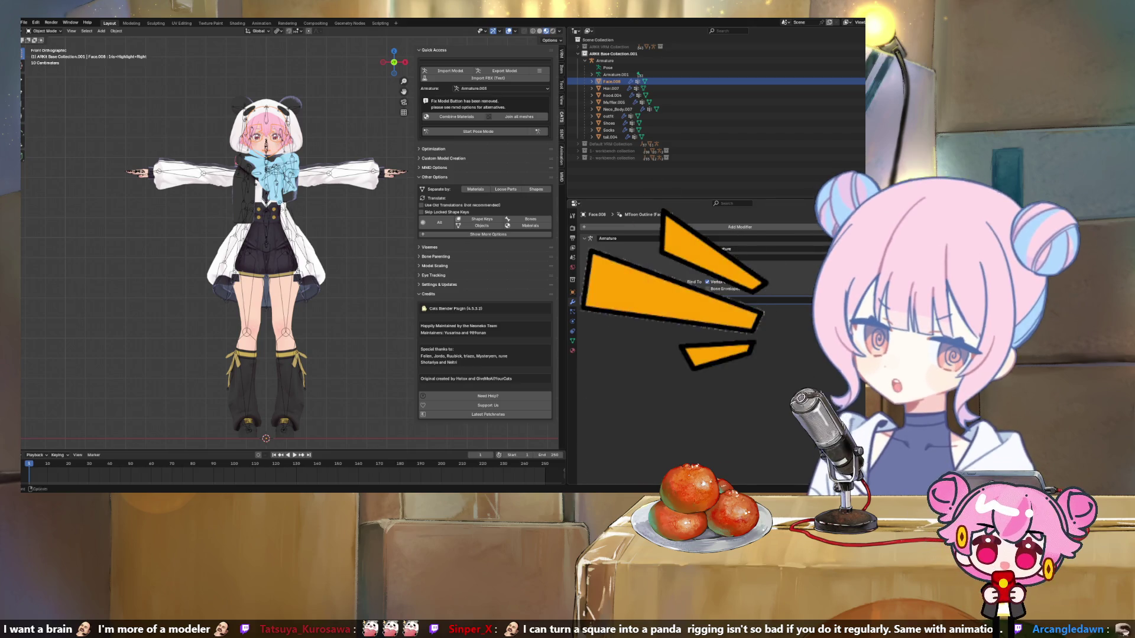
click(611, 88)
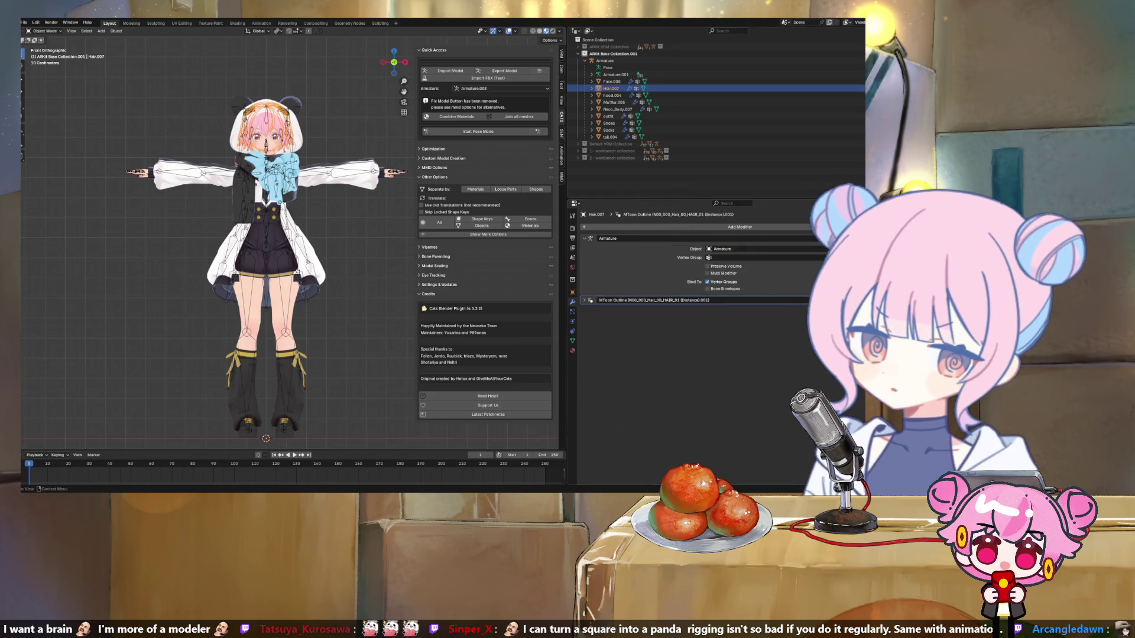
click(584, 301)
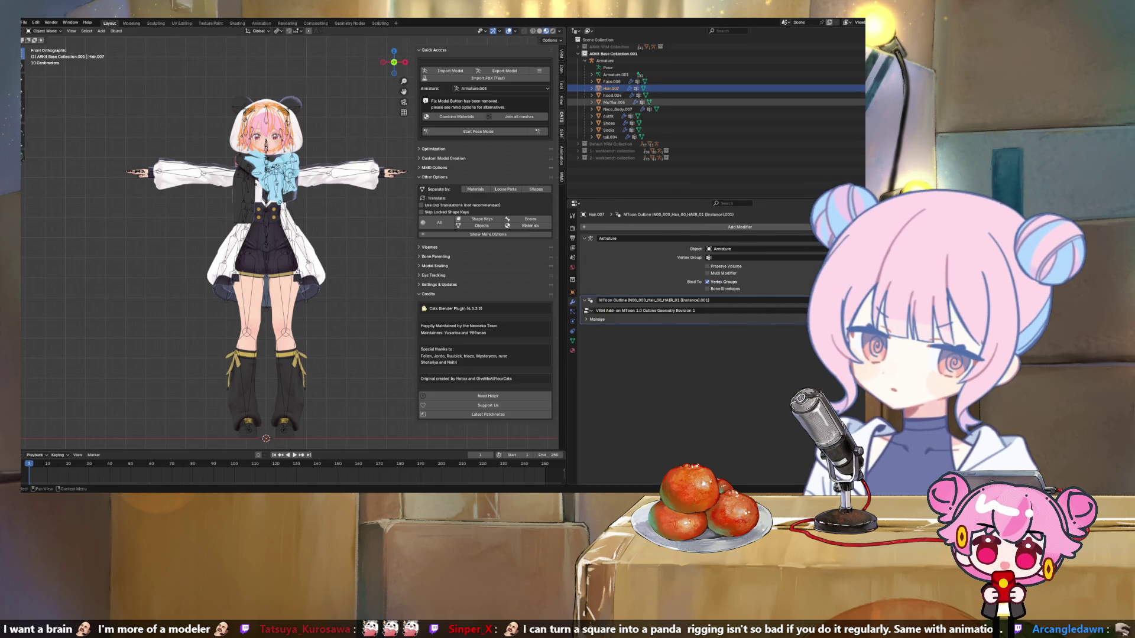
Step: Set hood.004's first Armature modifier Object to Armature, then check Muffler.005 and Neco_Body.007
click(591, 95)
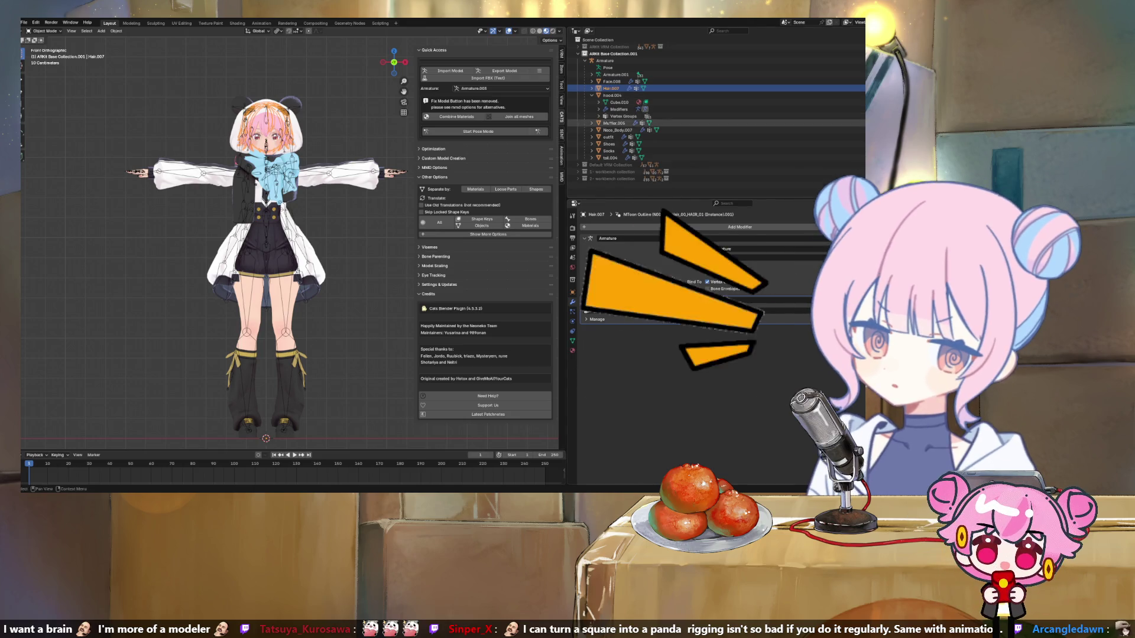
click(592, 96)
click(612, 95)
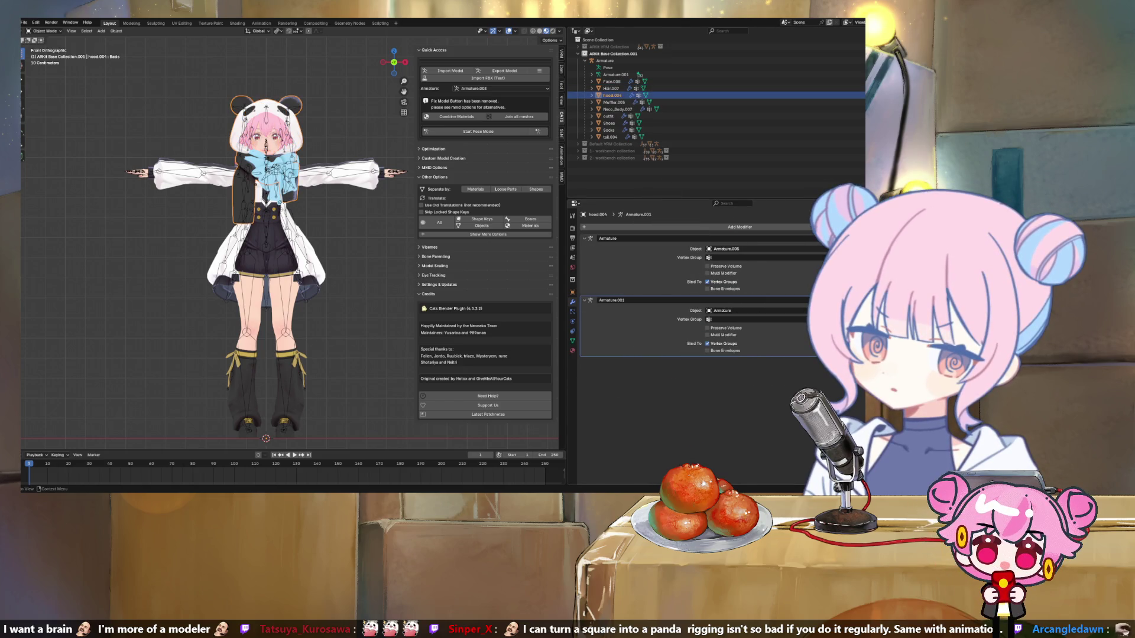
click(727, 249)
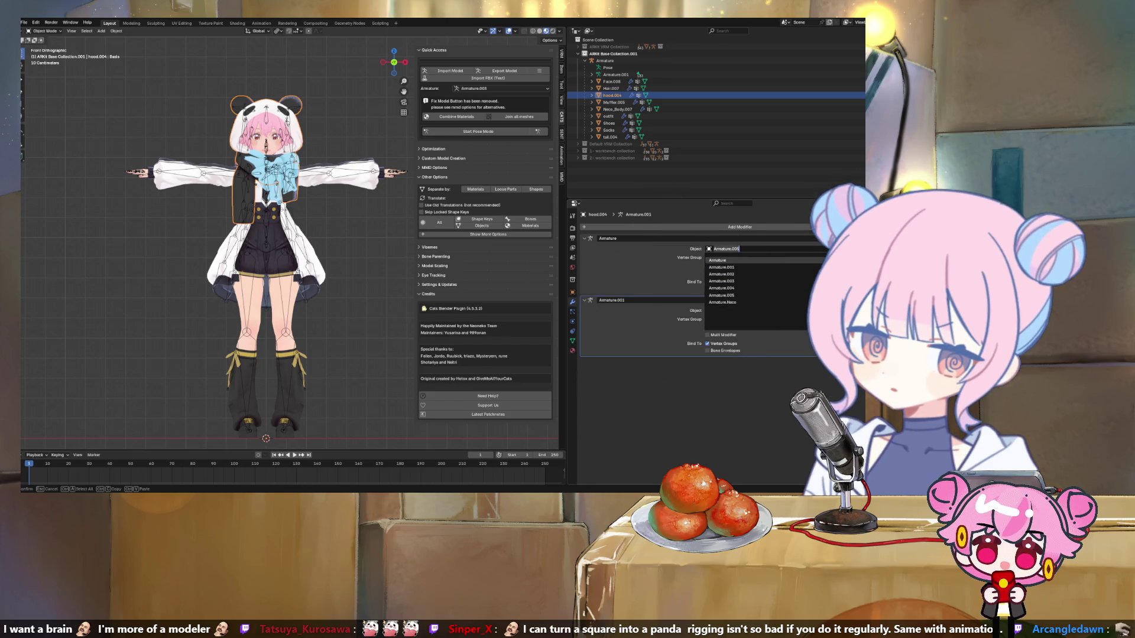
click(717, 260)
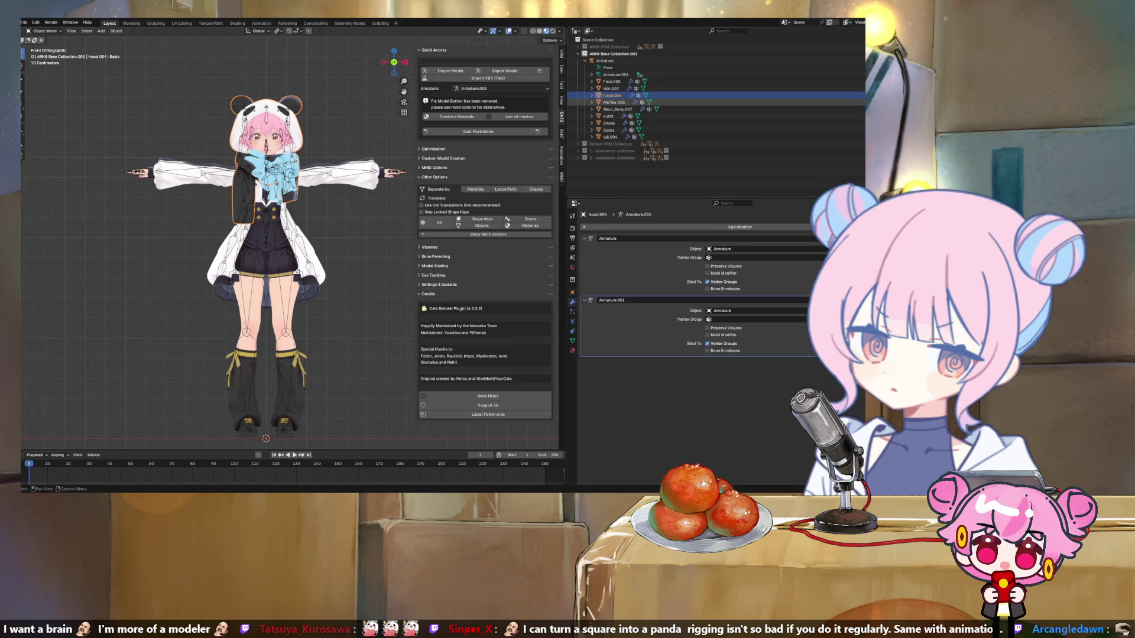
click(613, 102)
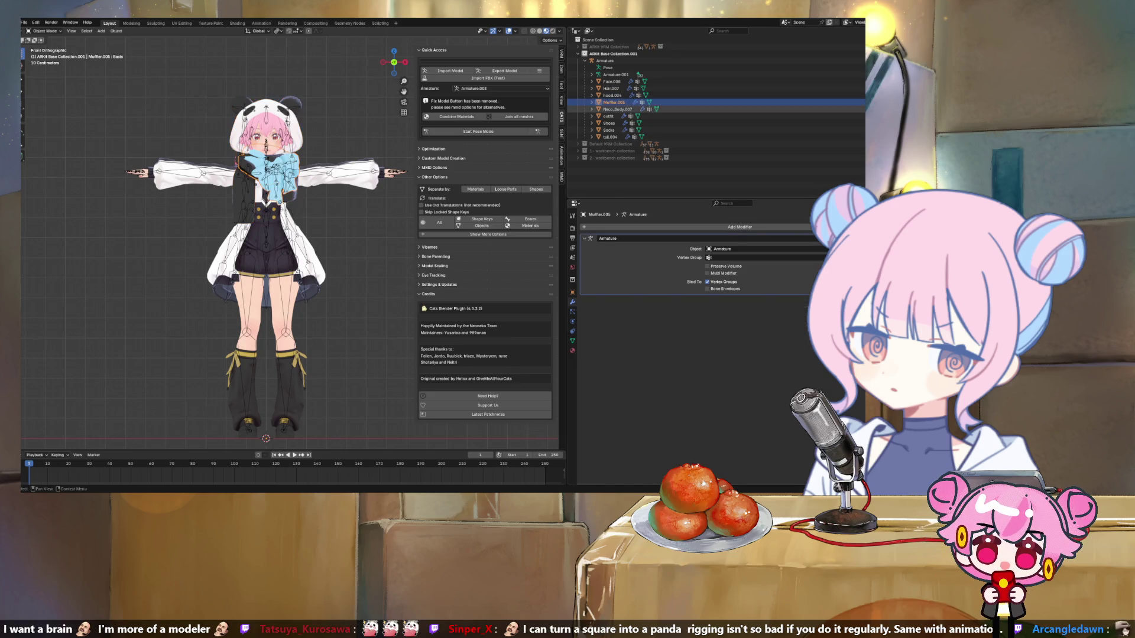
click(617, 110)
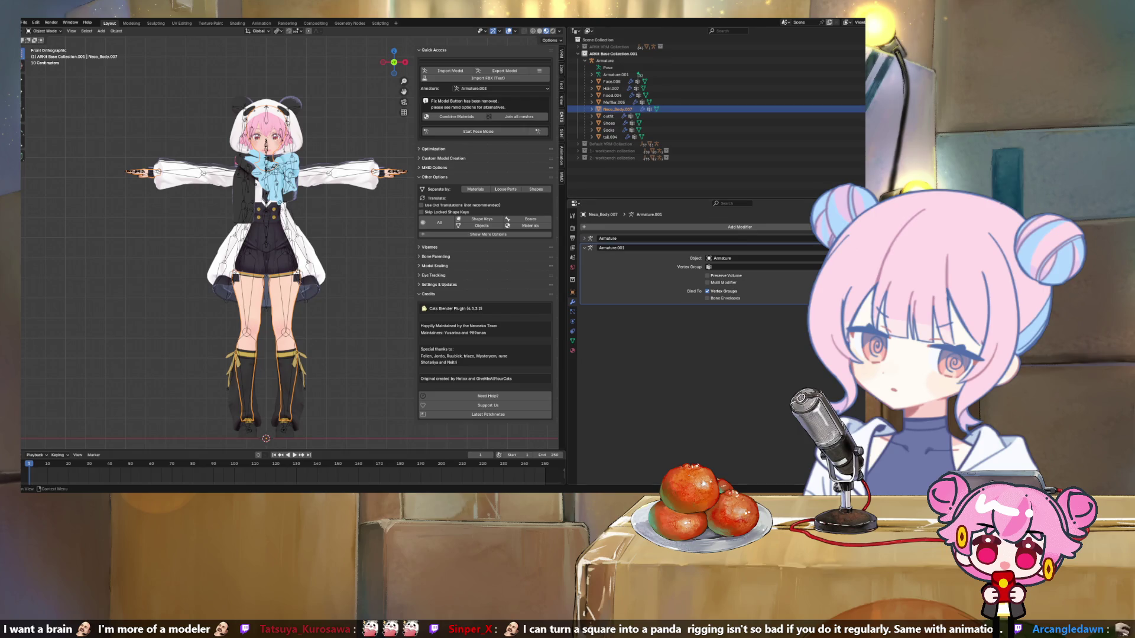